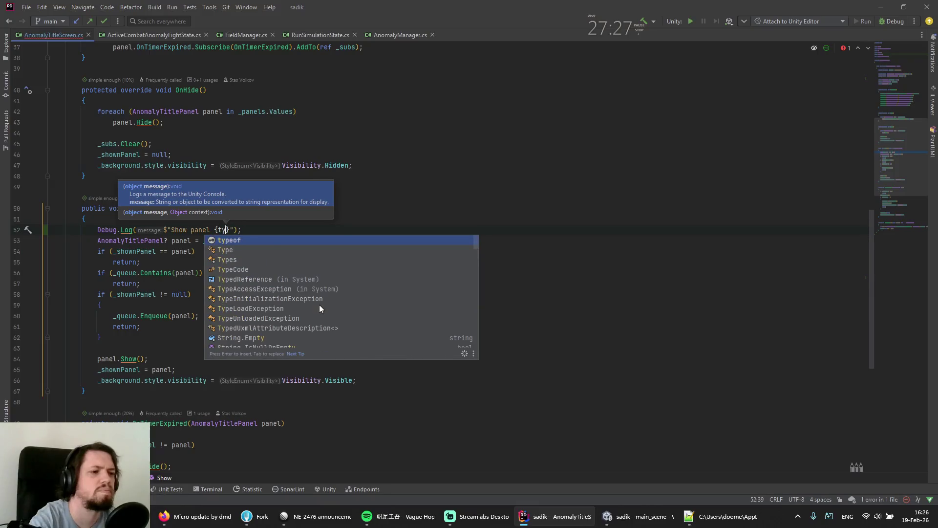
- Make Show<T>'s Debug.Log print {typeof(T).Name}, then switch to Unity to recompile
{"action": "type", "text": "ypeof(T)}"}
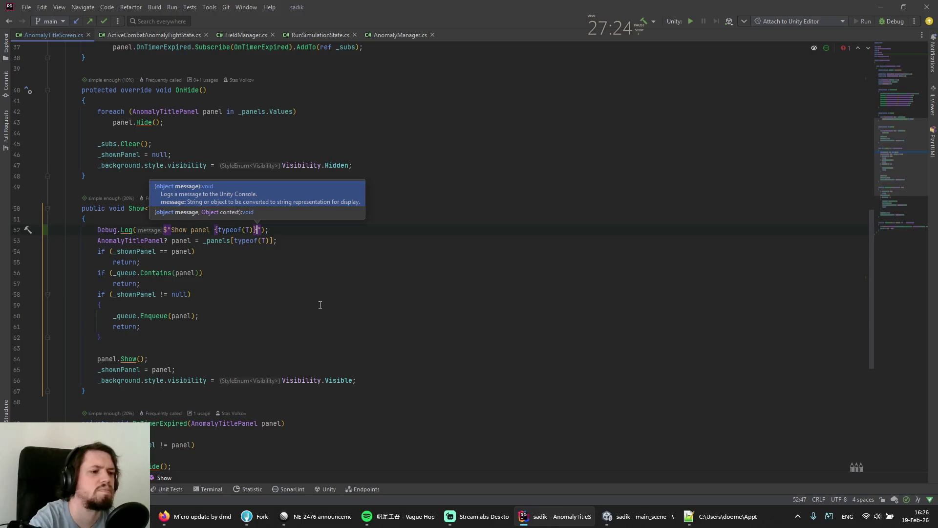
{"action": "type", "text": ".Name"}
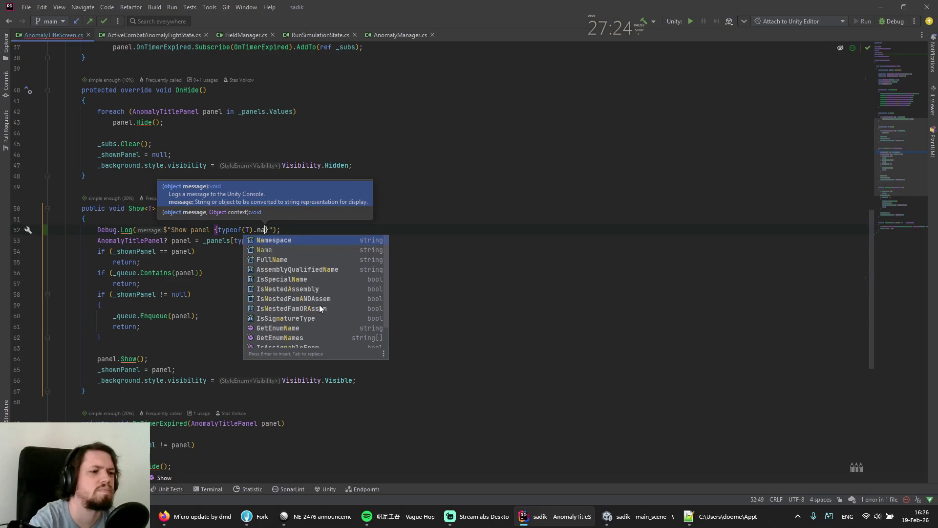
{"action": "key", "text": "alt+Tab"}
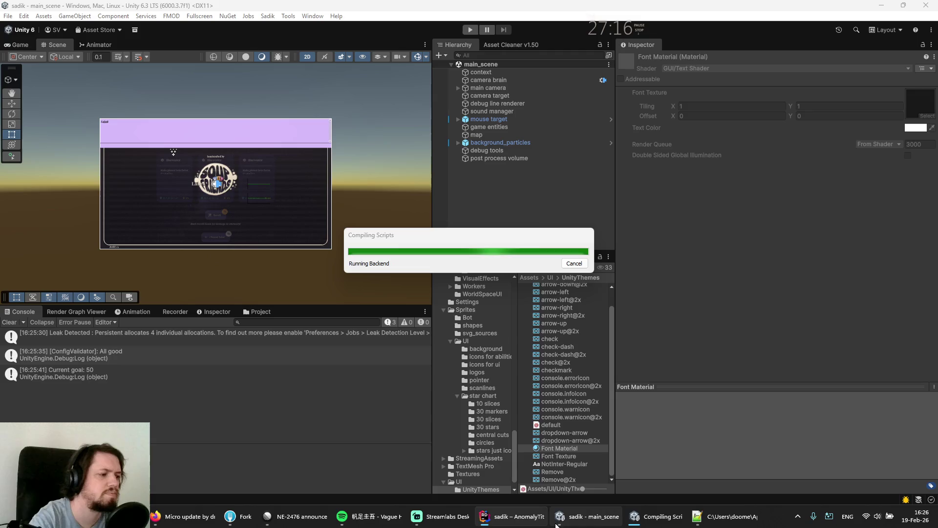
- Bring the NE-2476 announcement hierarchy issue to the front to re-read the expected order
{"action": "left_click", "coordinate": [299, 523]}
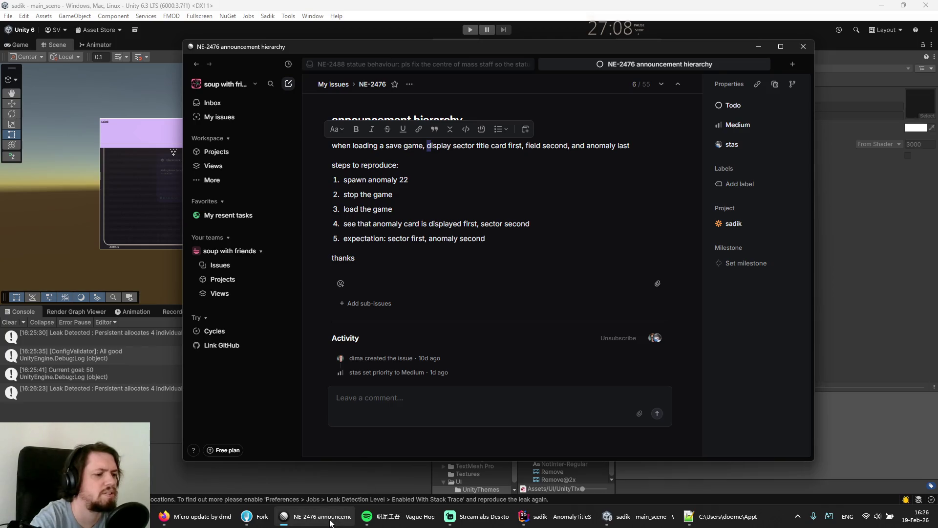
- Minimize the Linear issue and run the game in Unity's Play mode
{"action": "left_click", "coordinate": [330, 519]}
{"action": "left_click", "coordinate": [471, 30]}
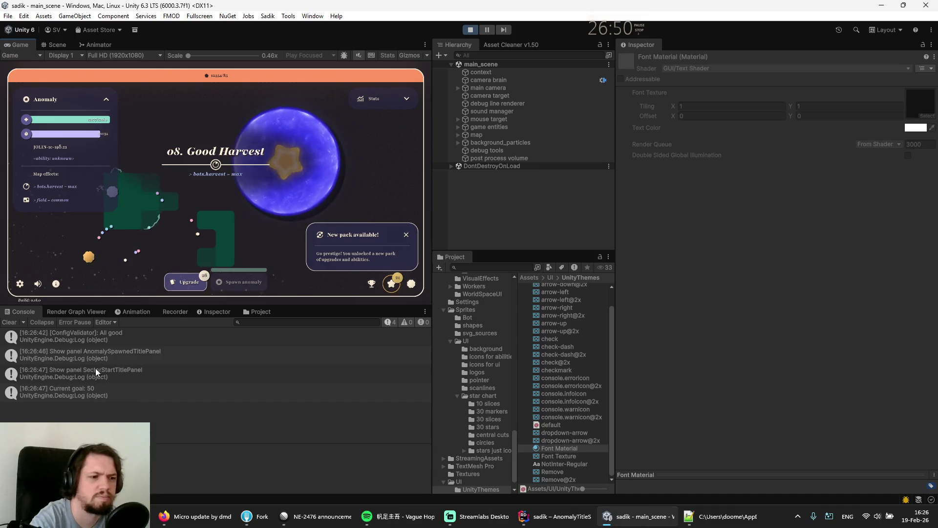
- Inspect the two Show panel logs' stack traces and open RunSimulationState.cs at the _fieldManager.StartRun() call
{"action": "left_click", "coordinate": [74, 359]}
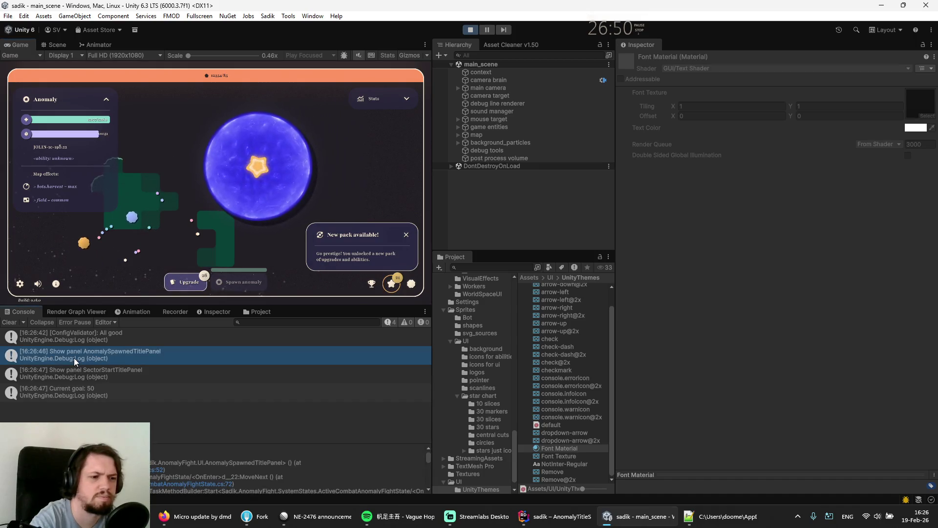
{"action": "left_click", "coordinate": [93, 374]}
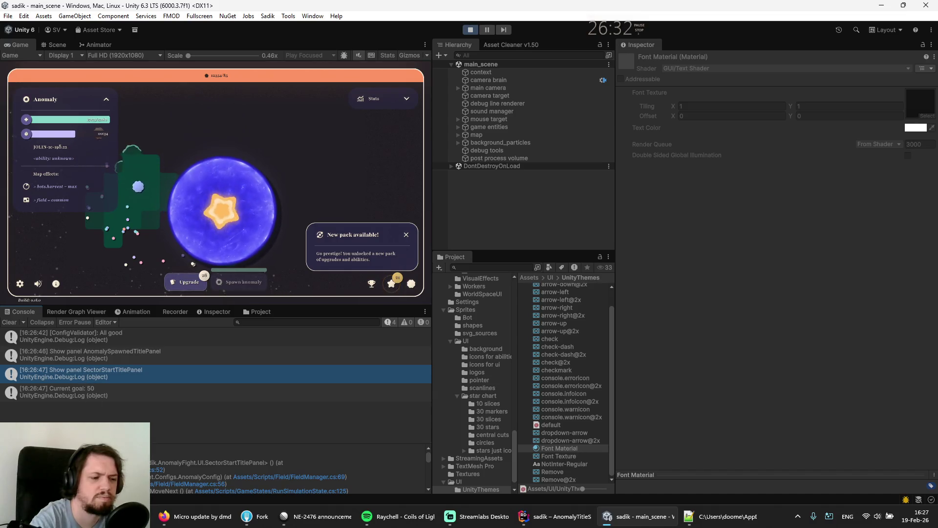
{"action": "scroll", "coordinate": [174, 484], "scroll_direction": "down", "scroll_amount": 2}
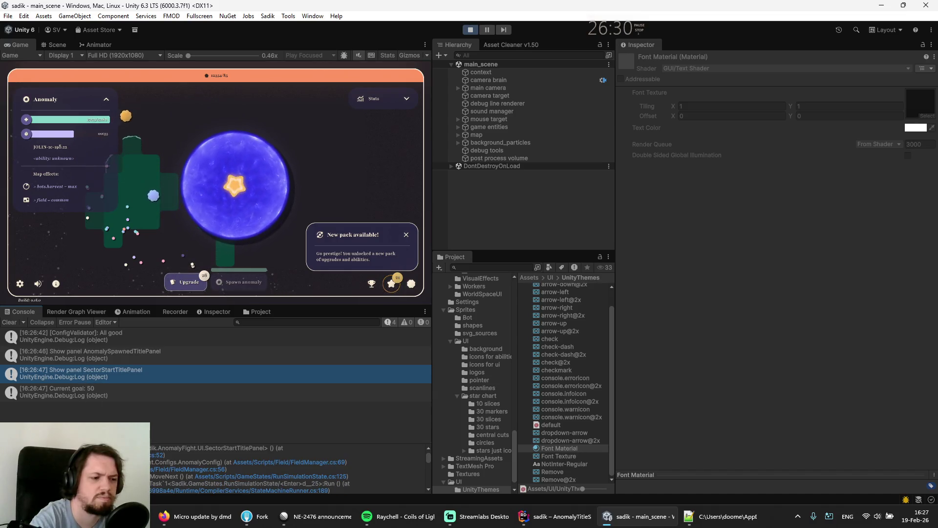
{"action": "left_click", "coordinate": [236, 476]}
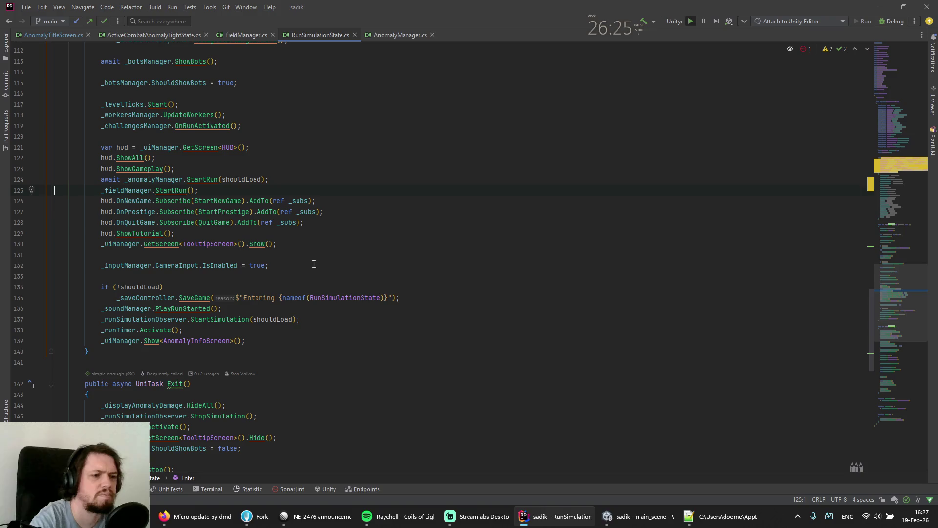
- Move _fieldManager.StartRun() above _anomalyManager.StartRun and stop Unity's play mode
{"action": "left_click", "coordinate": [133, 190]}
{"action": "key", "text": "ctrl+shift+Up"}
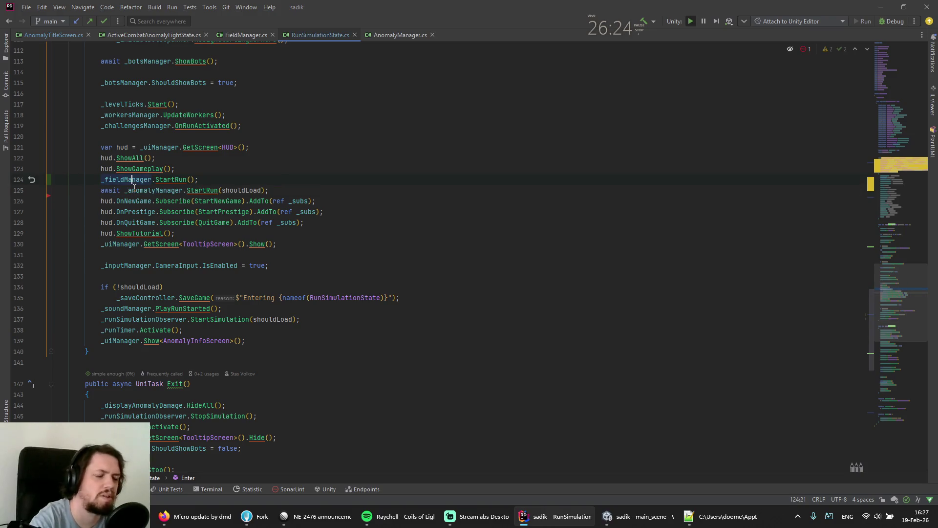
{"action": "key", "text": "alt+Tab"}
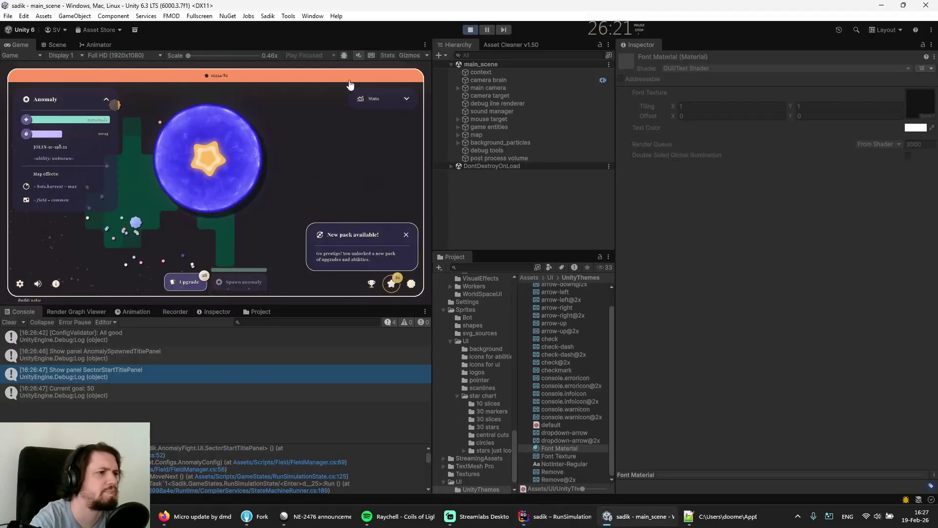
{"action": "left_click", "coordinate": [470, 30]}
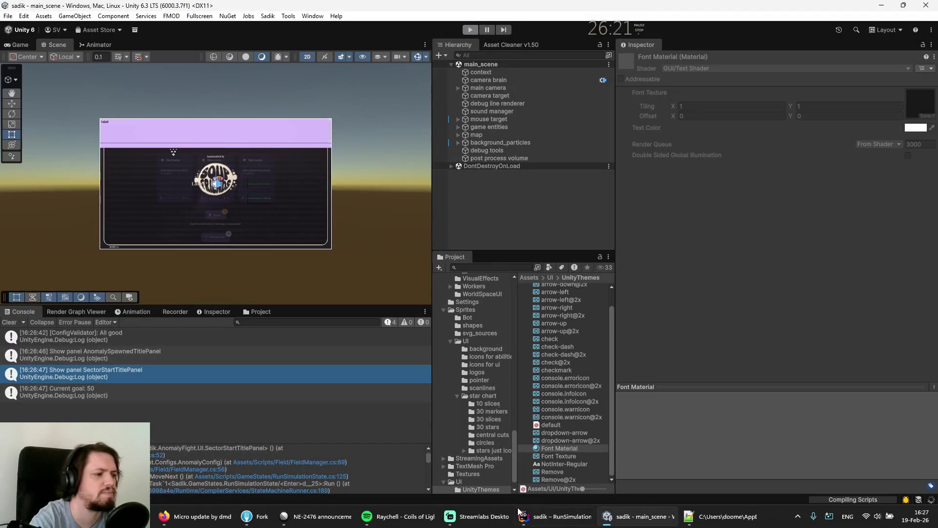
- Go to the StartRun definition in FieldManager.cs
{"action": "left_click", "coordinate": [488, 518]}
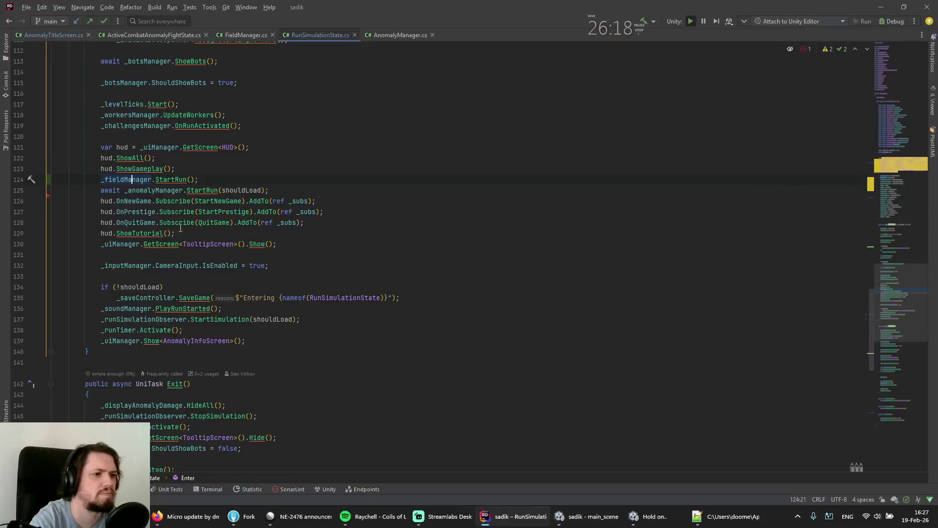
{"action": "left_click", "coordinate": [163, 179]}
{"action": "key", "text": "ctrl+b"}
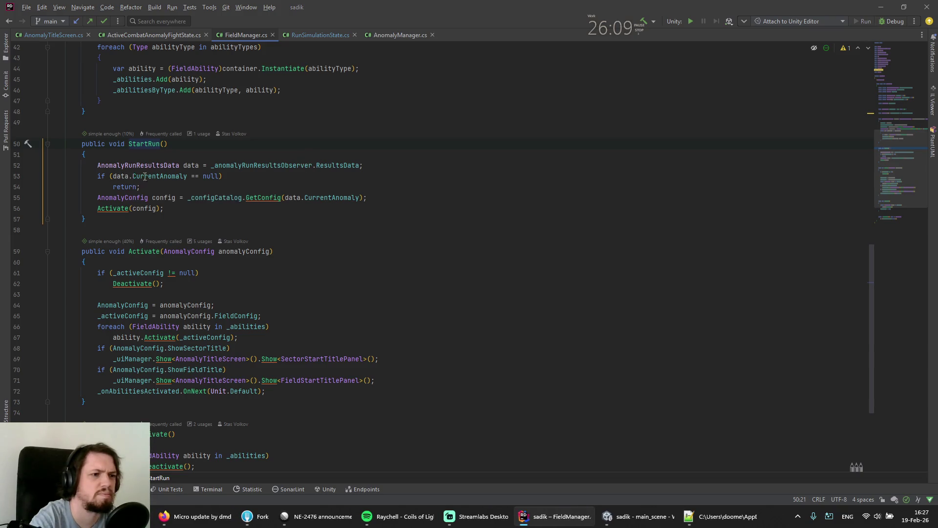
- Look at the ResultsData assignment and open AnomalyRunResultsData.cs through the class search with 'anorunr'
{"action": "mouse_move", "coordinate": [146, 176]}
{"action": "mouse_move", "coordinate": [332, 200]}
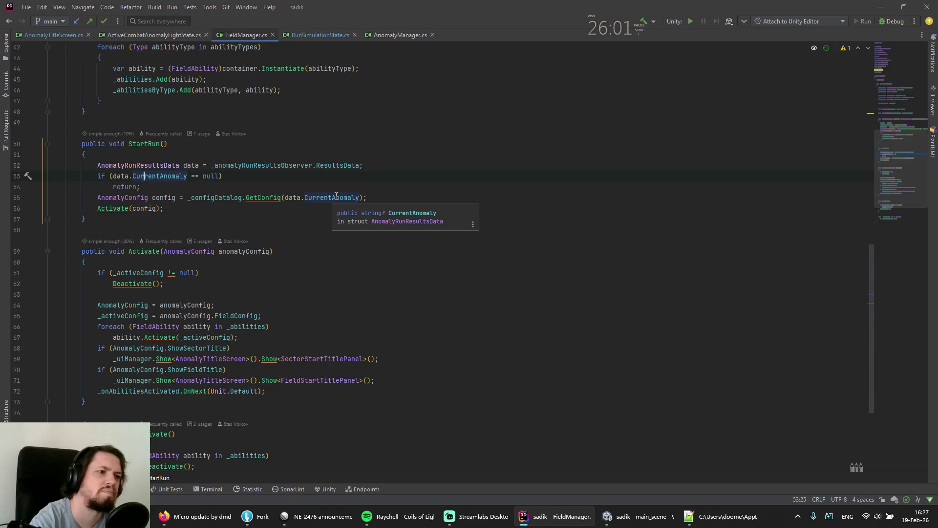
{"action": "key", "text": "Up"}
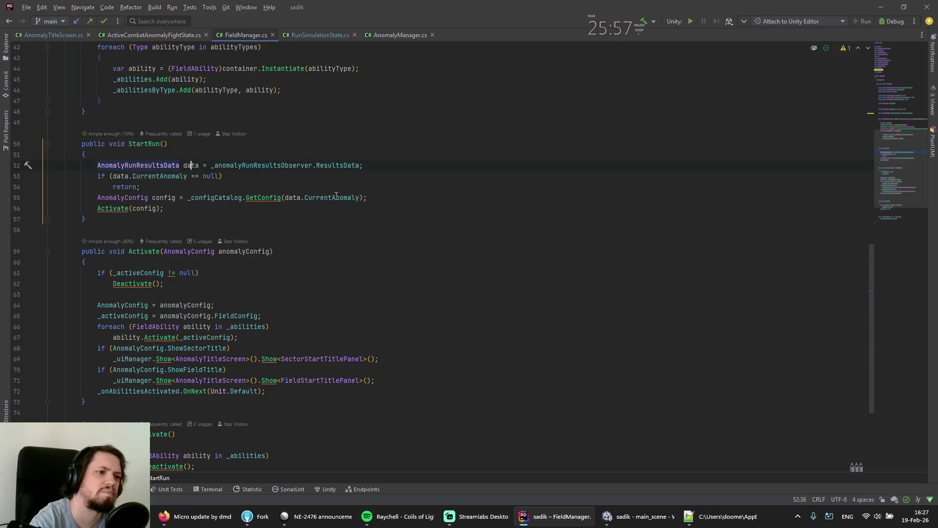
{"action": "key", "text": "ctrl+Right"}
{"action": "key", "text": "ctrl+Right"}
{"action": "key", "text": "ctrl+Right"}
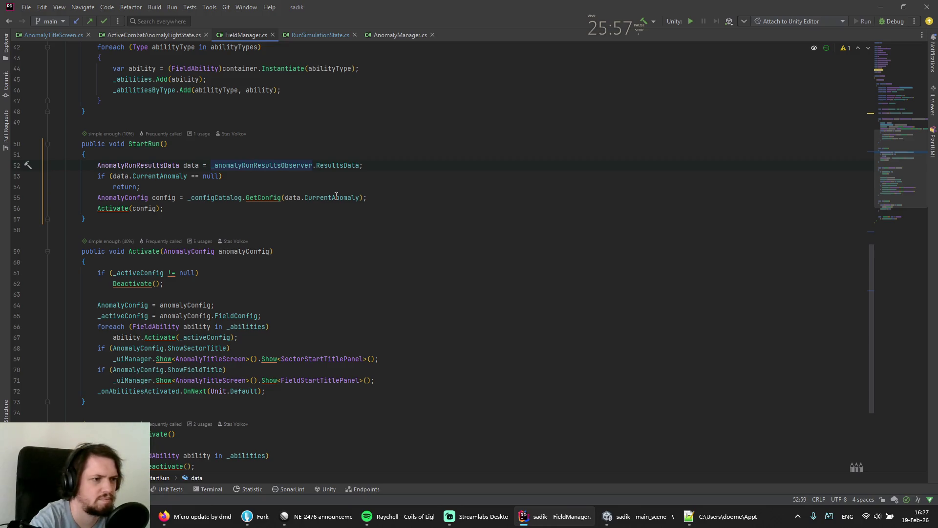
{"action": "key", "text": "ctrl+n"}
{"action": "type", "text": "anorun"}
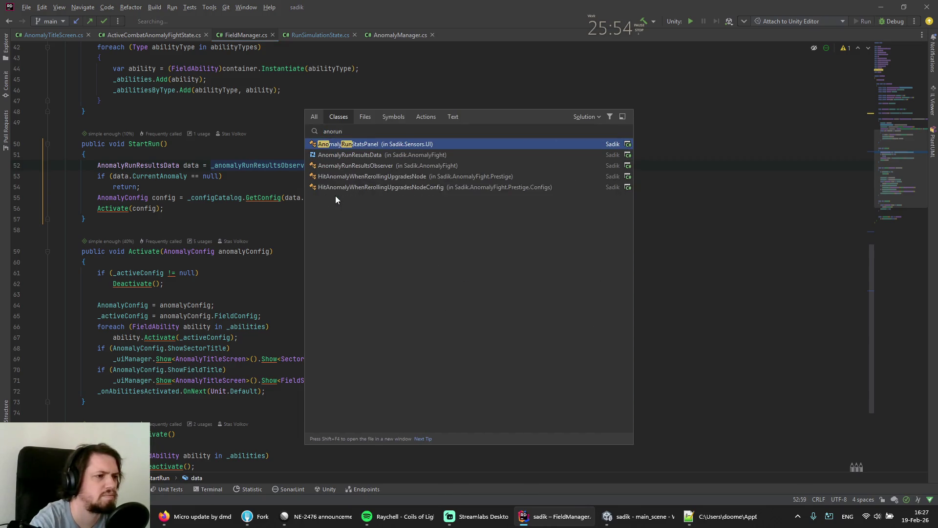
{"action": "type", "text": "re"}
{"action": "key", "text": "Return"}
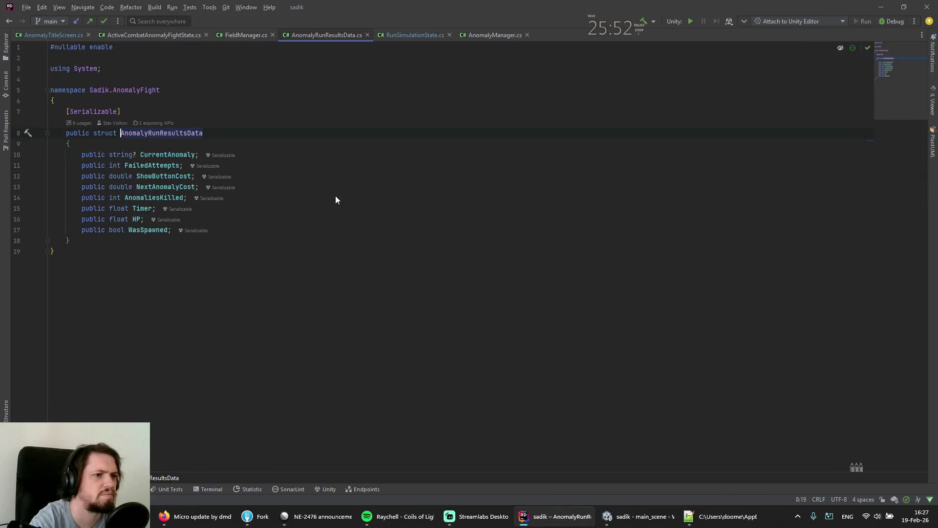
{"action": "key", "text": "ctrl+F4"}
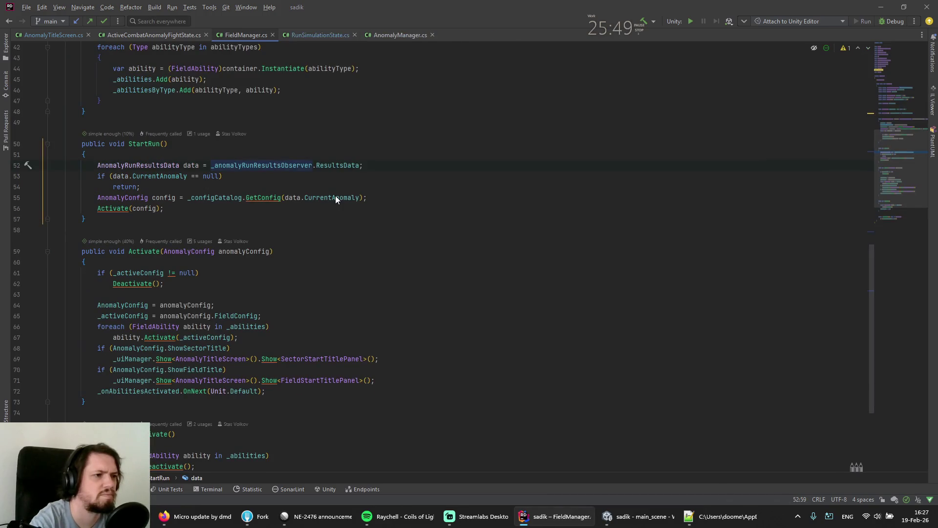
{"action": "key", "text": "ctrl+n"}
{"action": "key", "text": "Return"}
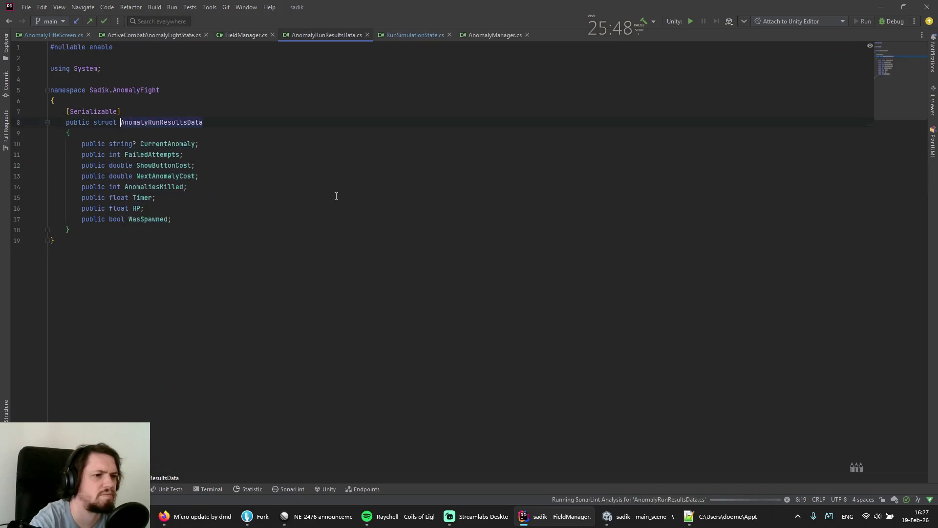
- Find usages of the CurrentAnomaly field, check the first one in FieldManager.StartRun, and return
{"action": "key", "text": "Down"}
{"action": "key", "text": "Down"}
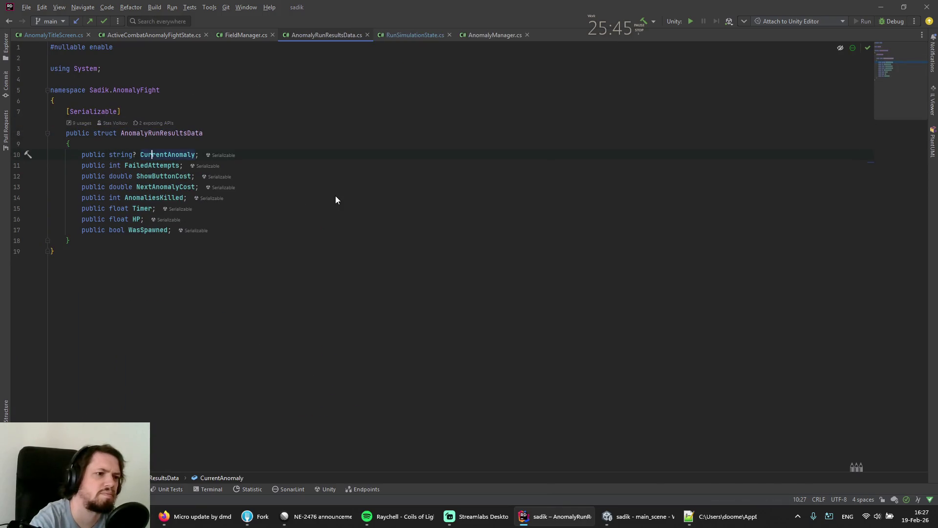
{"action": "key", "text": "ctrl+alt+F7"}
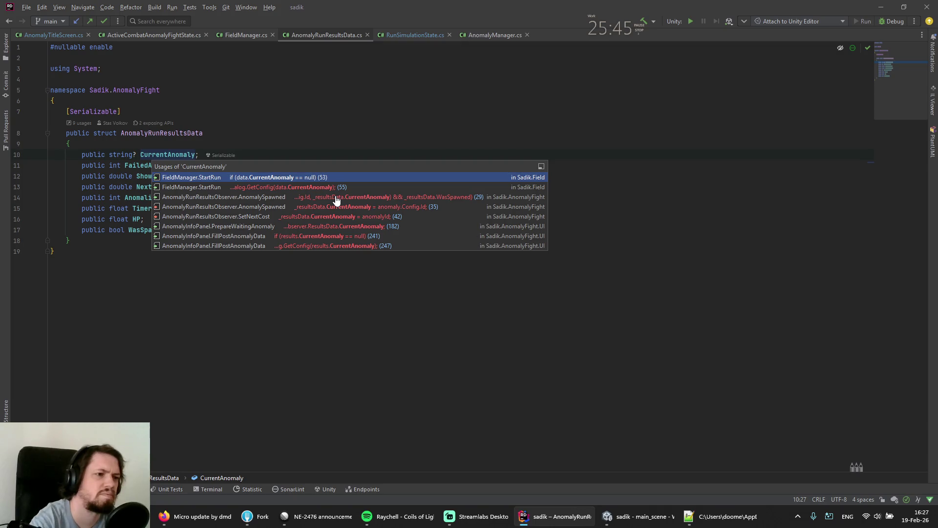
{"action": "key", "text": "Return"}
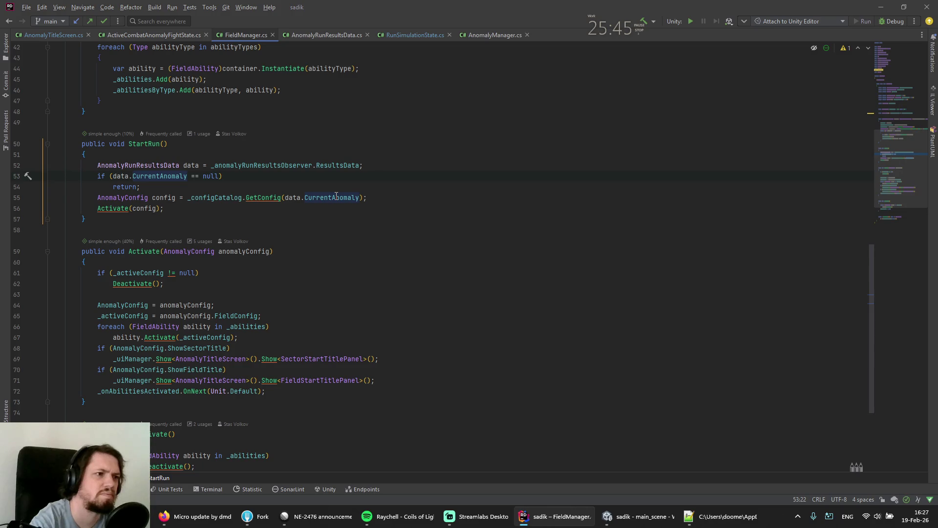
{"action": "key", "text": "ctrl+alt+Left"}
{"action": "key", "text": "ctrl+alt+F7"}
- Step through the CurrentAnomaly usages (AnomalySpawned, SetNextCost, PrepareWaitingAnomaly), then go back to CreateNextAnomaly
{"action": "key", "text": "Down"}
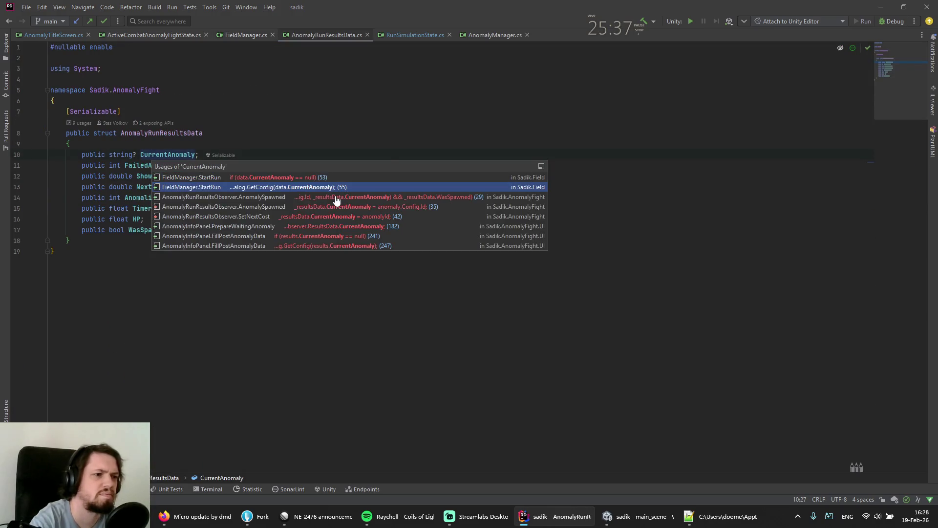
{"action": "key", "text": "Down"}
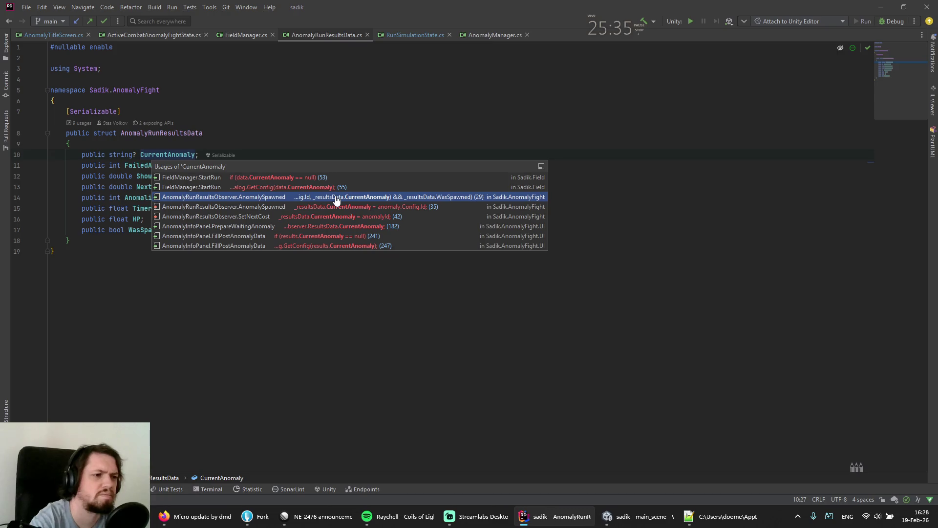
{"action": "key", "text": "Down"}
{"action": "key", "text": "Down"}
{"action": "key", "text": "Down"}
{"action": "key", "text": "Up"}
{"action": "key", "text": "Up"}
{"action": "key", "text": "Up"}
{"action": "key", "text": "Down"}
{"action": "key", "text": "Down"}
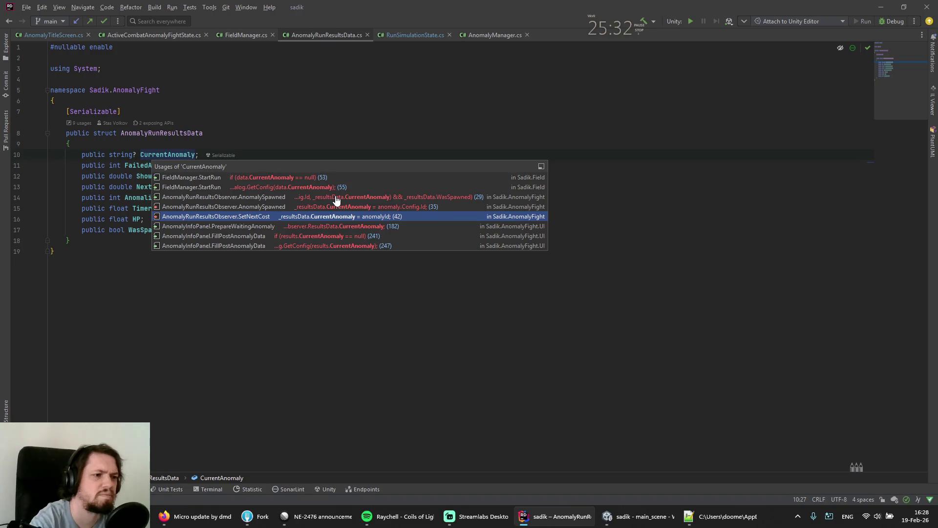
{"action": "key", "text": "Down"}
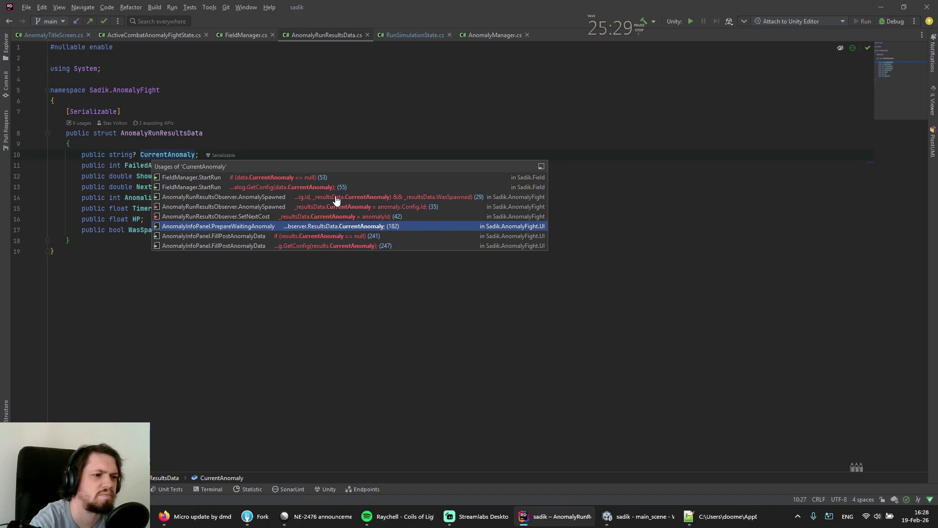
{"action": "key", "text": "Down"}
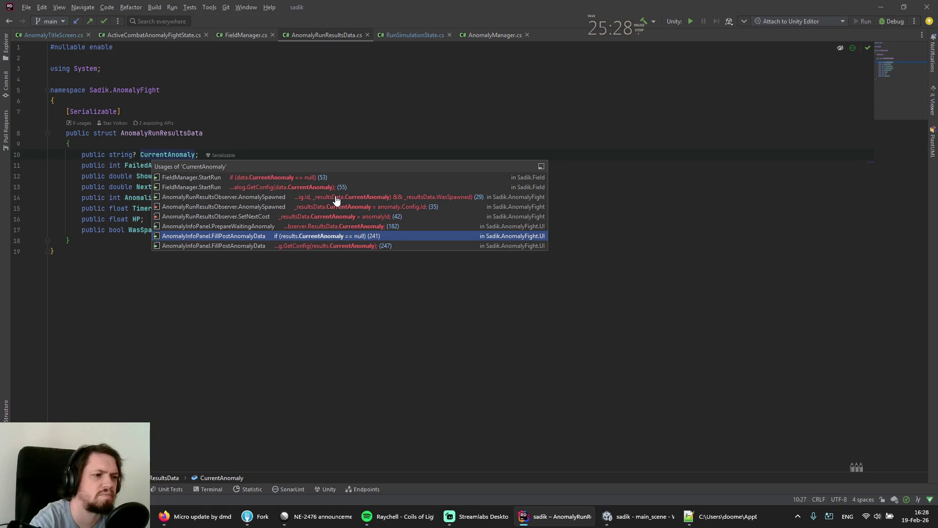
{"action": "key", "text": "Escape"}
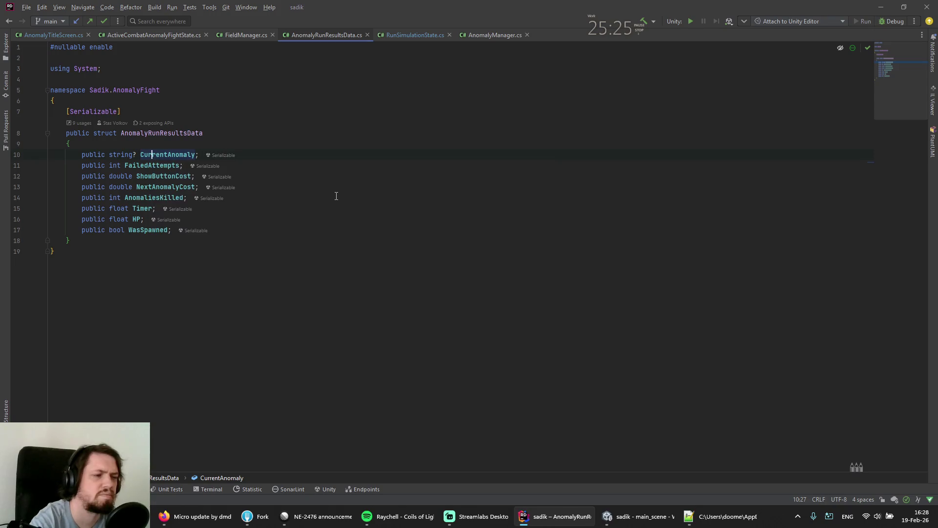
{"action": "key", "text": "ctrl+minus"}
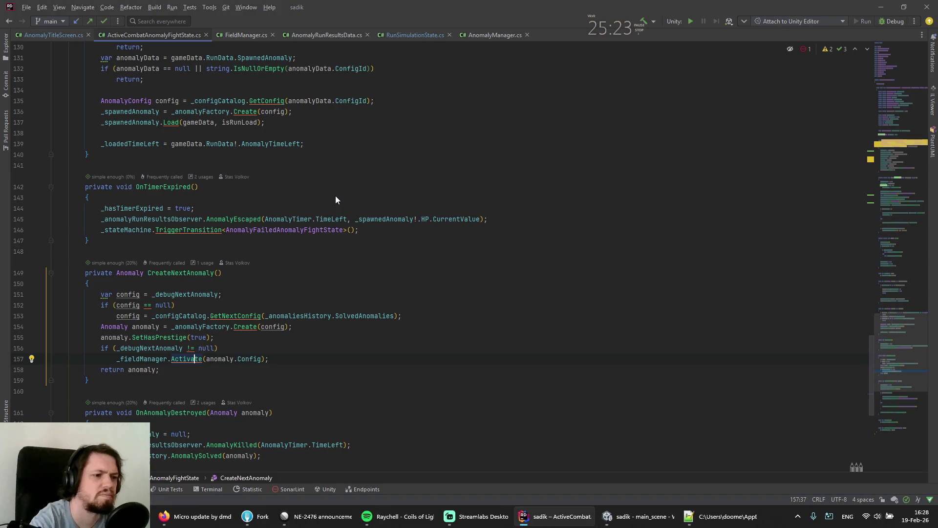
- Navigate back to StartRun in FieldManager.cs and inspect the GetConfig definition in the config catalog
{"action": "key", "text": "ctrl+minus"}
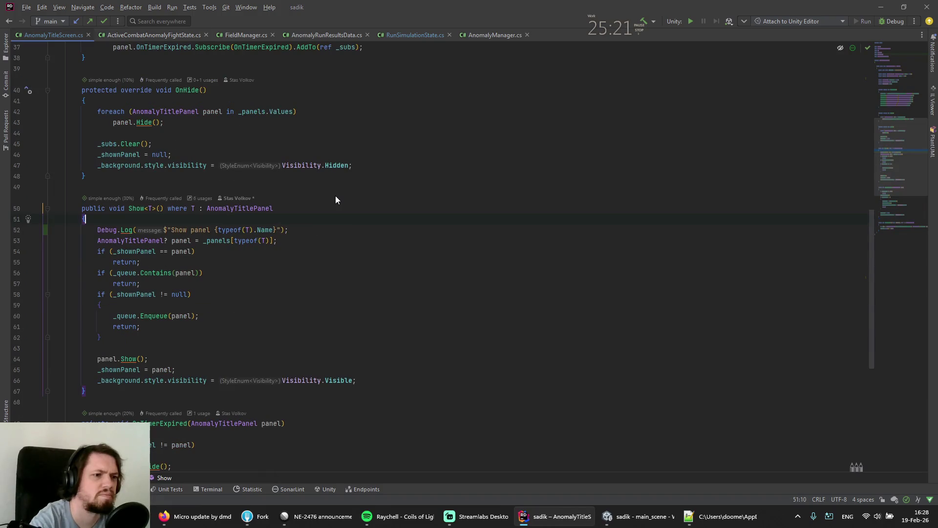
{"action": "key", "text": "ctrl+minus"}
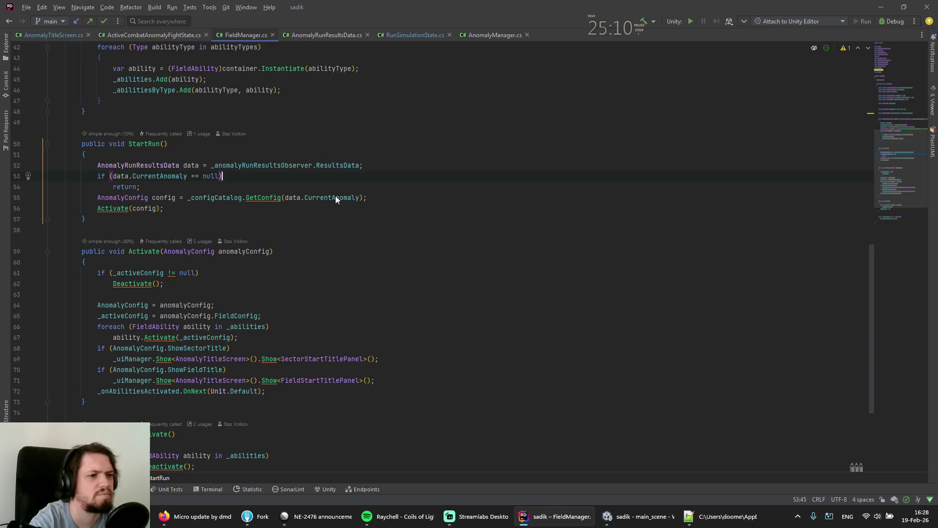
{"action": "key", "text": "Down"}
{"action": "key", "text": "Down"}
{"action": "key", "text": "ctrl+Left"}
{"action": "key", "text": "ctrl+Left"}
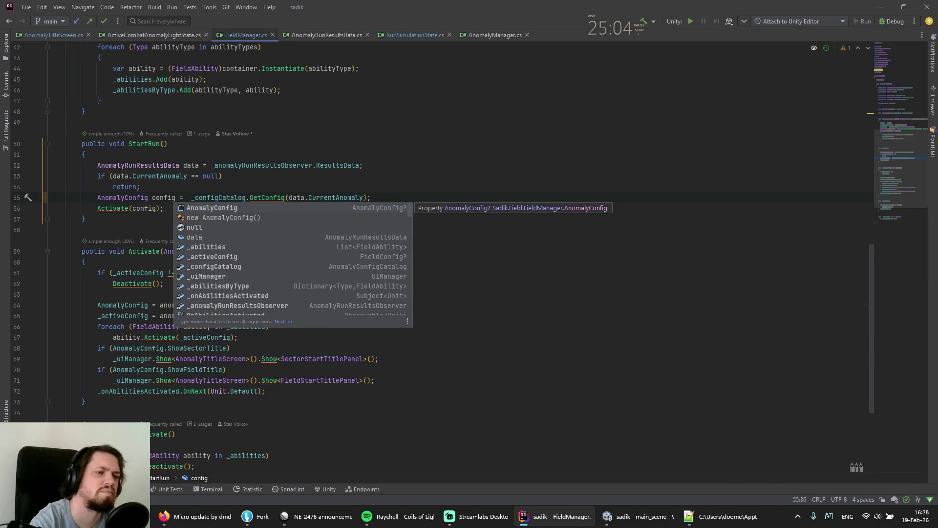
{"action": "left_click", "coordinate": [149, 176]}
{"action": "mouse_move", "coordinate": [150, 180]}
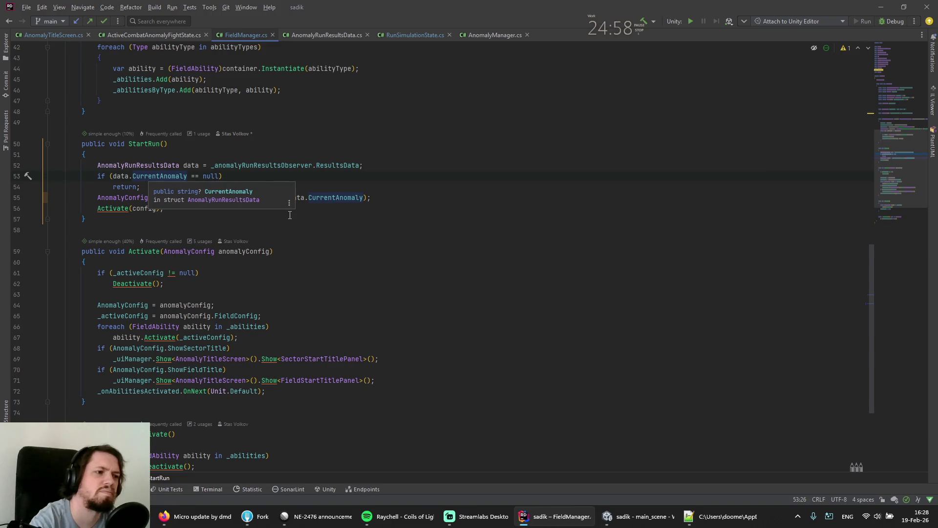
{"action": "left_click", "coordinate": [266, 200], "text": "ctrl"}
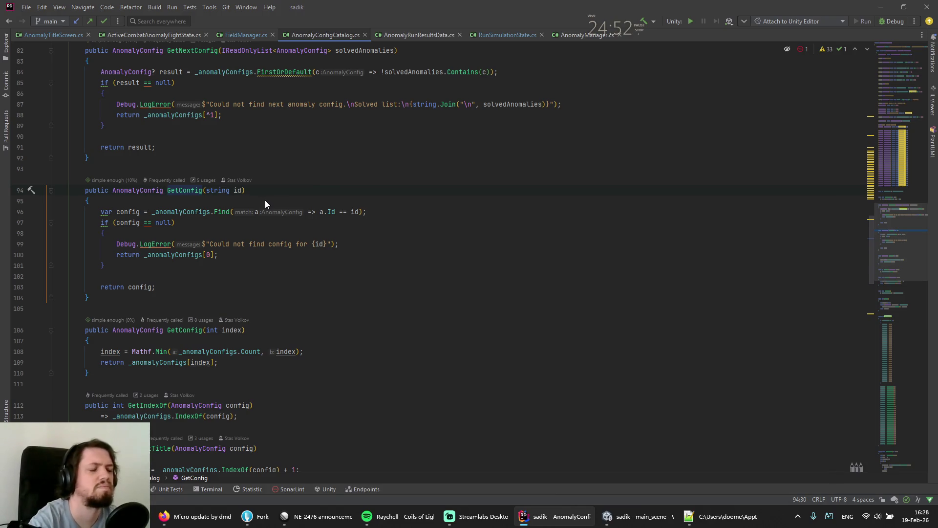
{"action": "key", "text": "ctrl+minus"}
- Delete the 'if (data.CurrentAnomaly == null) return;' check and switch to Unity to test
{"action": "key", "text": "Up"}
{"action": "key", "text": "Up"}
{"action": "key", "text": "ctrl+y"}
{"action": "key", "text": "ctrl+y"}
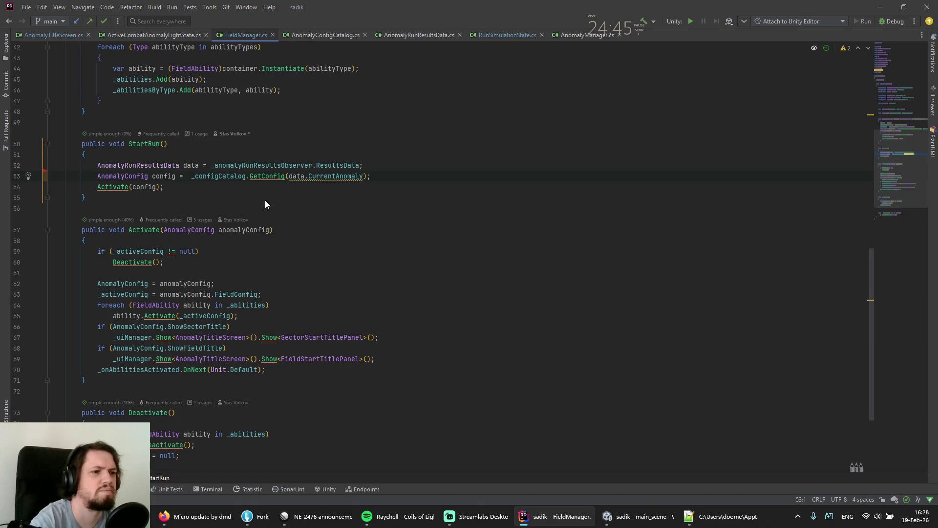
{"action": "key", "text": "alt+Tab"}
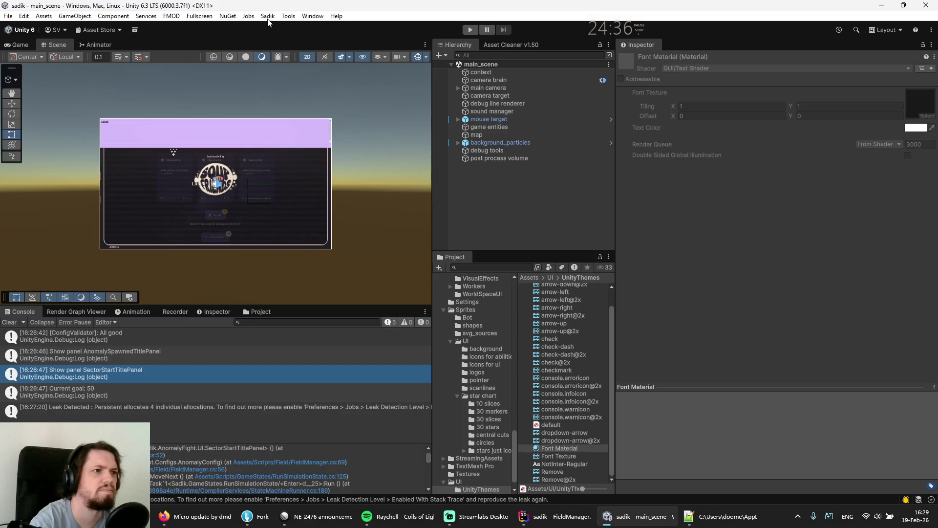
- Delete the save with Sadik > Delete Save, play a New game, then stop and return to Rider
{"action": "left_click", "coordinate": [269, 16]}
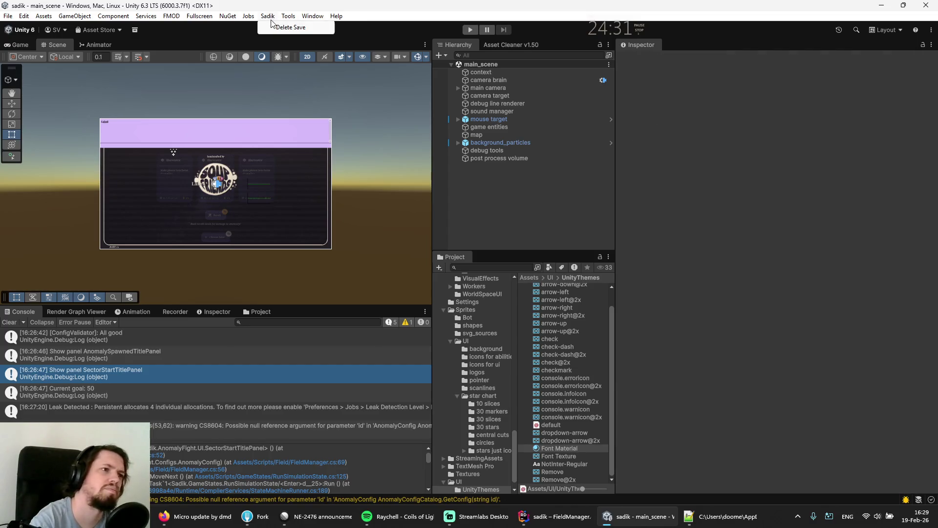
{"action": "left_click", "coordinate": [283, 27]}
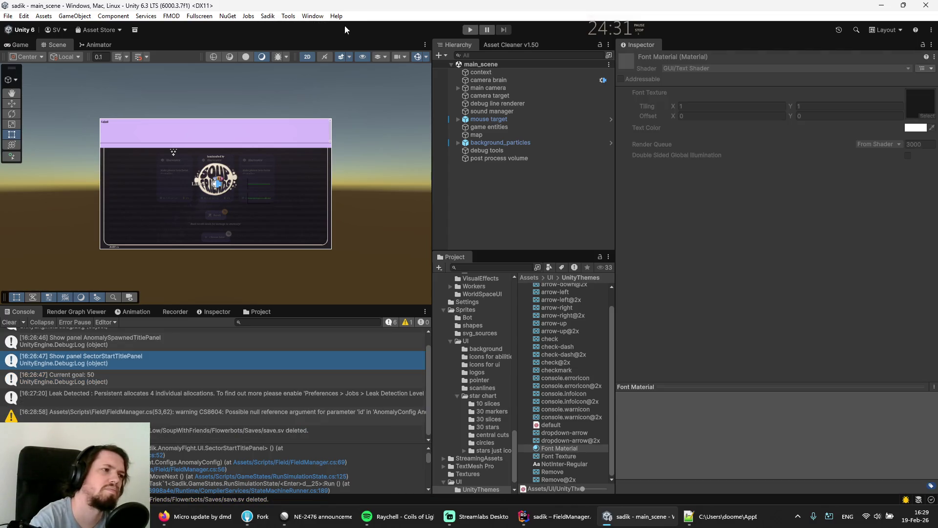
{"action": "left_click", "coordinate": [471, 31]}
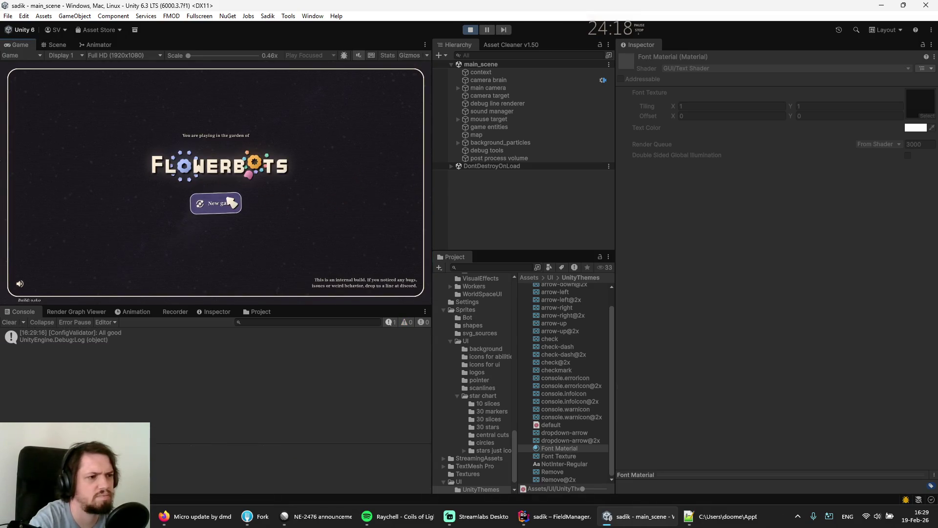
{"action": "left_click", "coordinate": [220, 202]}
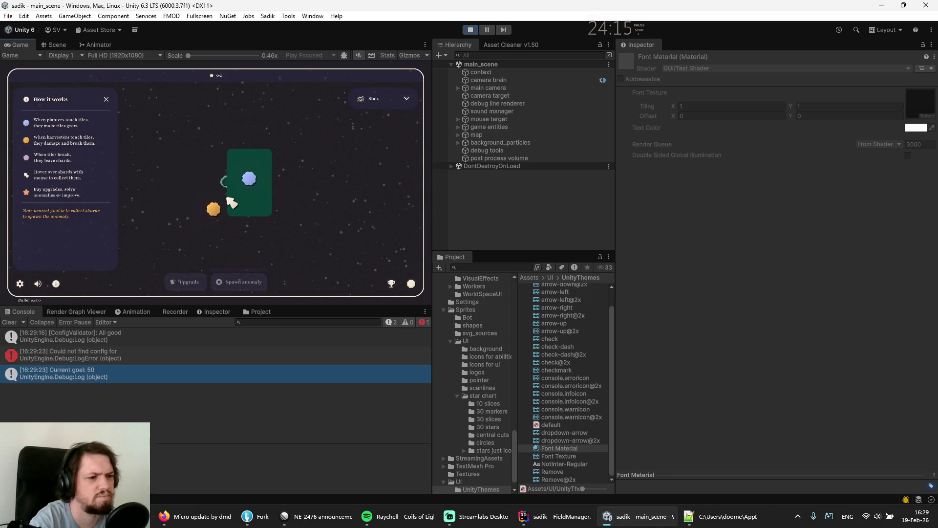
{"action": "left_click", "coordinate": [471, 29]}
{"action": "key", "text": "alt+Tab"}
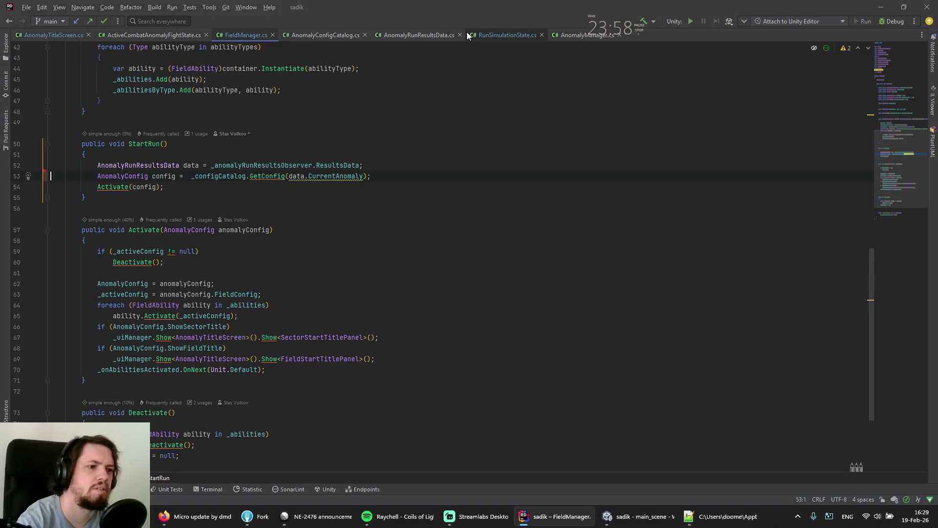
- Add a fallback using string.IsNullOrEmpty(data.CurrentAnomaly) ? _configCatalog.GetConfig(0) : the looked-up config
{"action": "key", "text": "Up"}
{"action": "key", "text": "Up"}
{"action": "key", "text": "Up"}
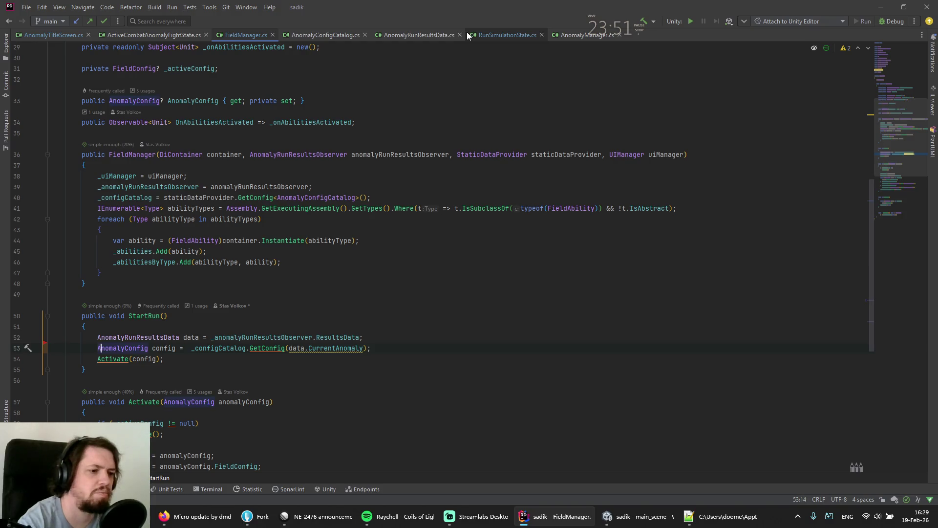
{"action": "type", "text": "data.cu"}
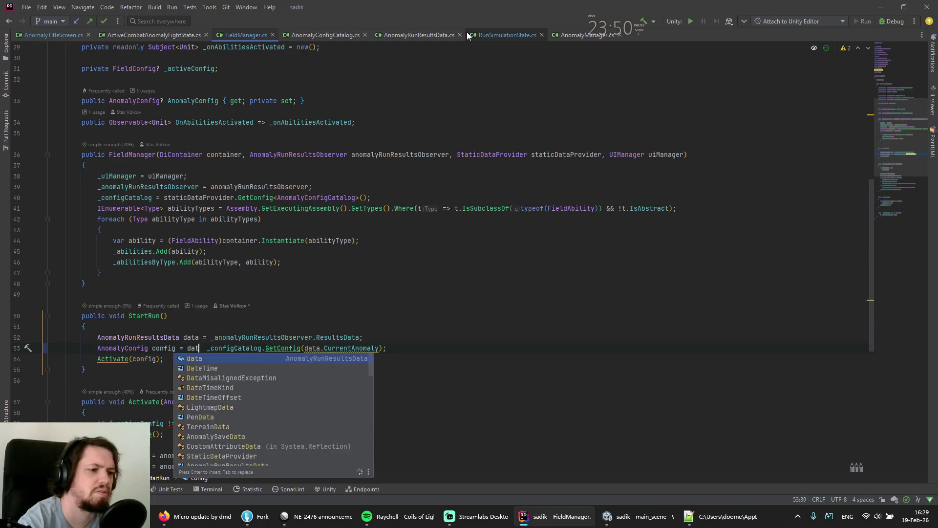
{"action": "key", "text": "Return"}
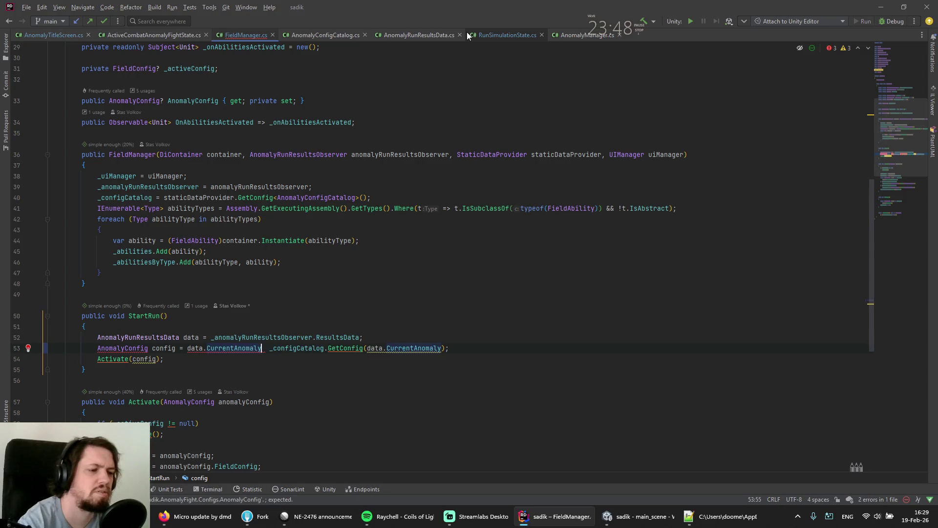
{"action": "type", "text": "string.isnu"}
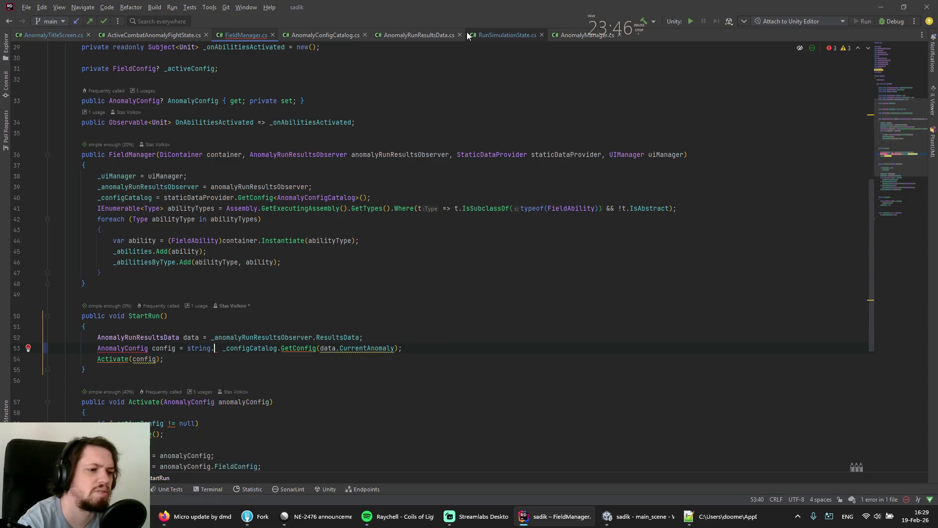
{"action": "key", "text": "Return"}
{"action": "type", "text": "data.cu"}
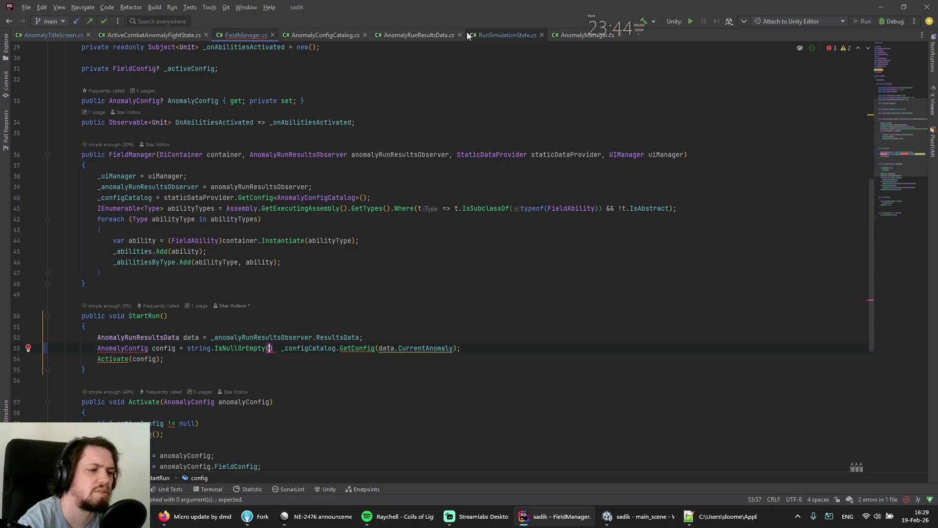
{"action": "key", "text": "Return"}
{"action": "type", "text": ")?"}
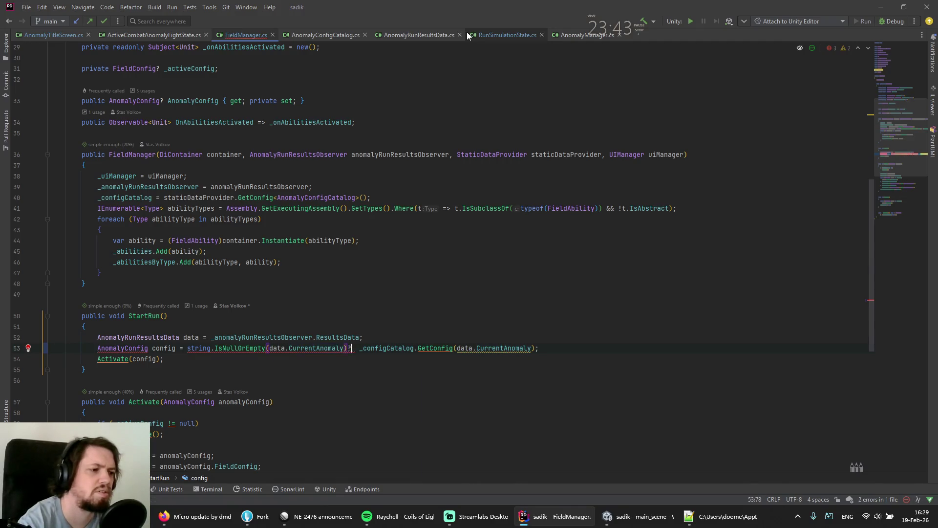
{"action": "type", "text": " _configCatalog.  _configC"}
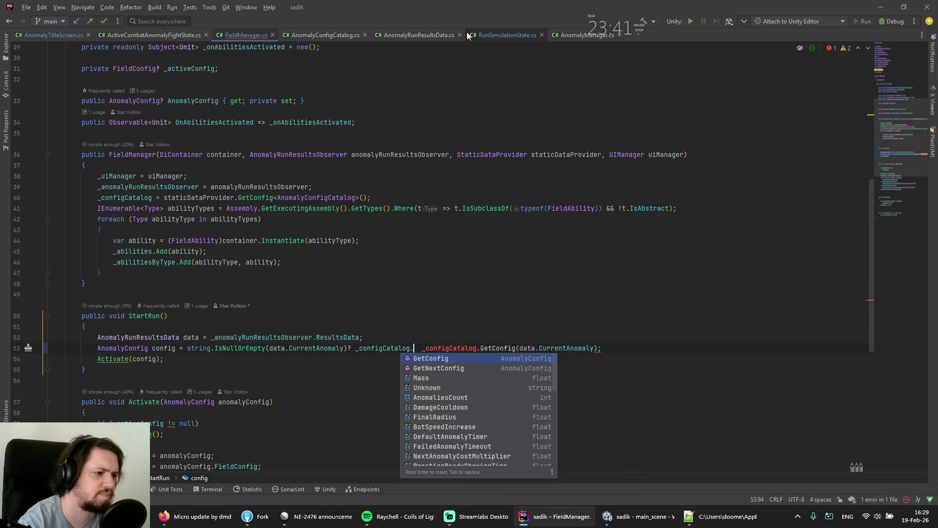
{"action": "type", "text": "a"}
{"action": "key", "text": "BackSpace"}
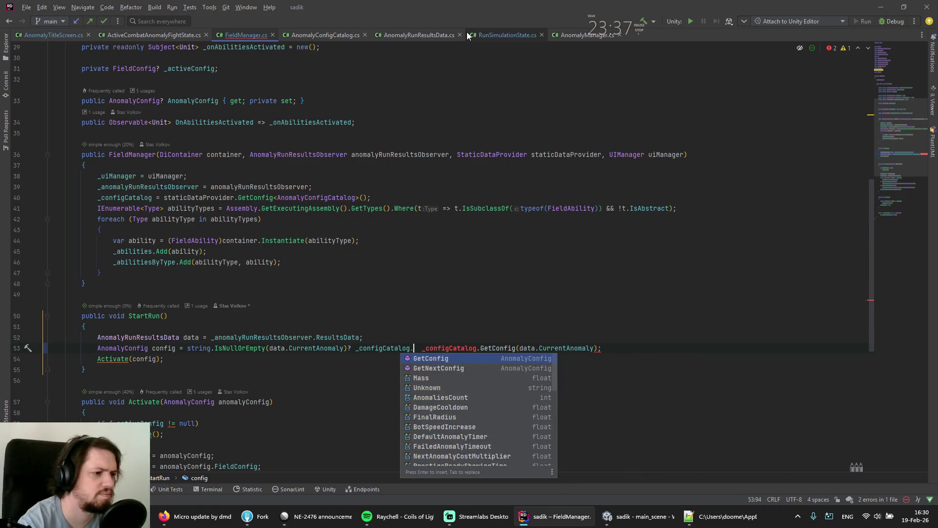
{"action": "key", "text": "Return"}
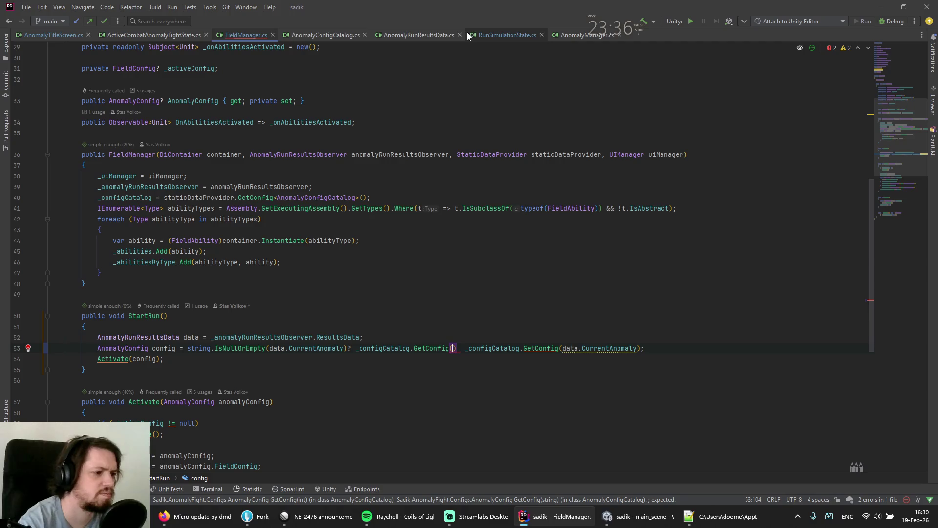
{"action": "type", "text": "0) :"}
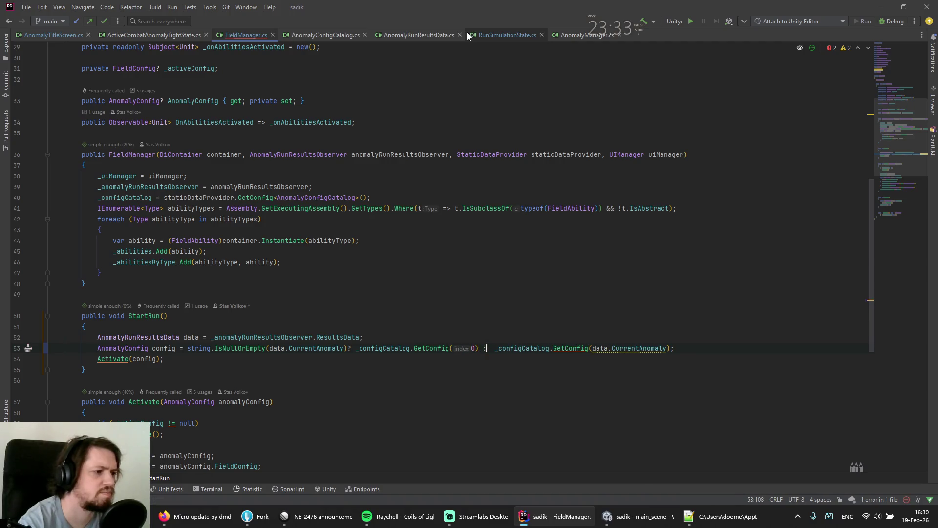
- Check the _configCatalog declaration, save, and open GetConfig(int index) in AnomalyConfigCatalog.cs
{"action": "key", "text": "ctrl+b"}
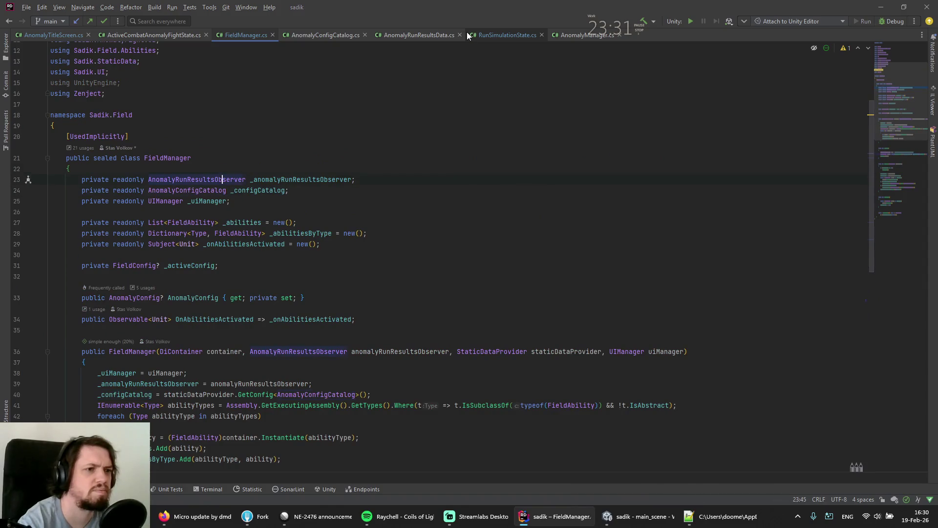
{"action": "key", "text": "ctrl+s"}
{"action": "key", "text": "Page_Down"}
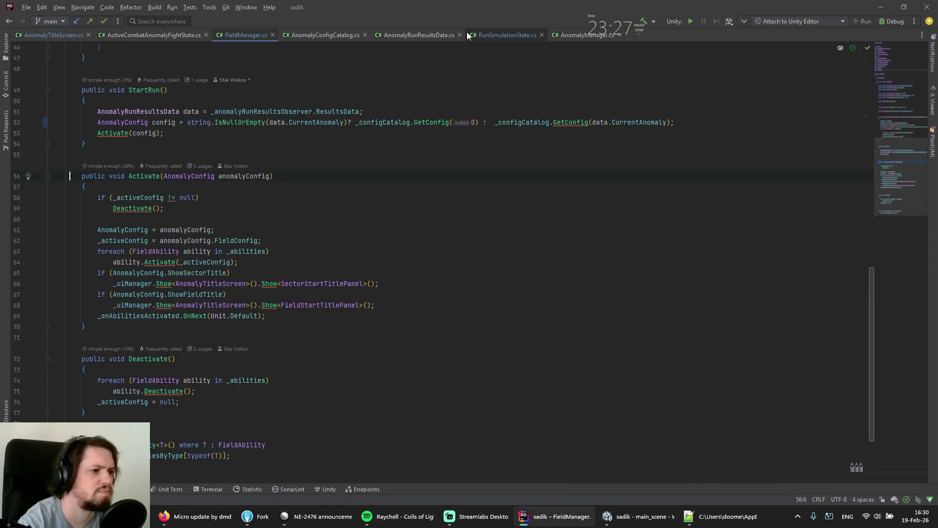
{"action": "key", "text": "Up"}
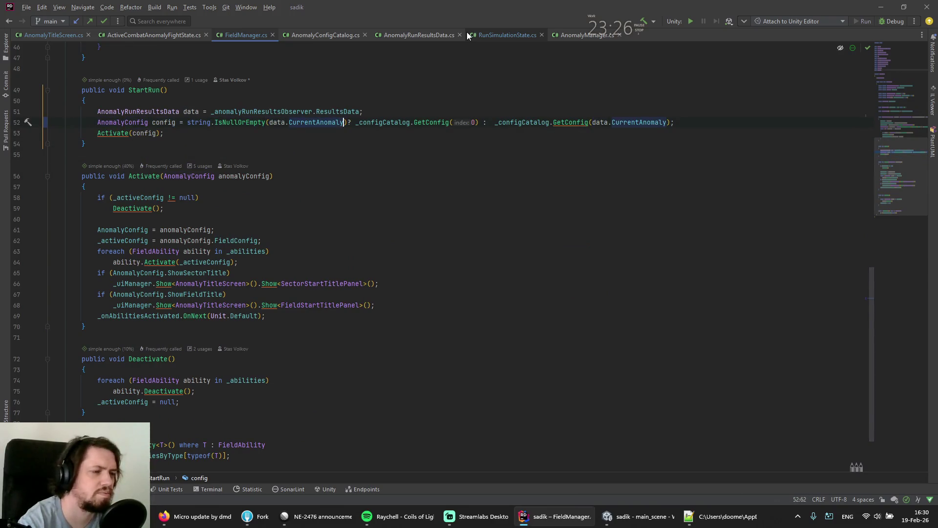
{"action": "key", "text": "F12"}
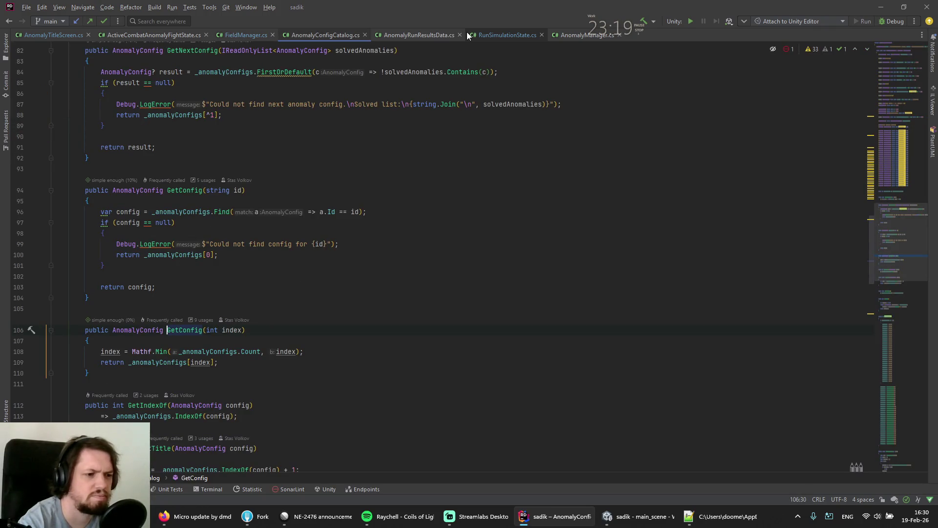
- Switch from Rider to the Unity editor with main_scene loaded
{"action": "key", "text": "alt+Tab"}
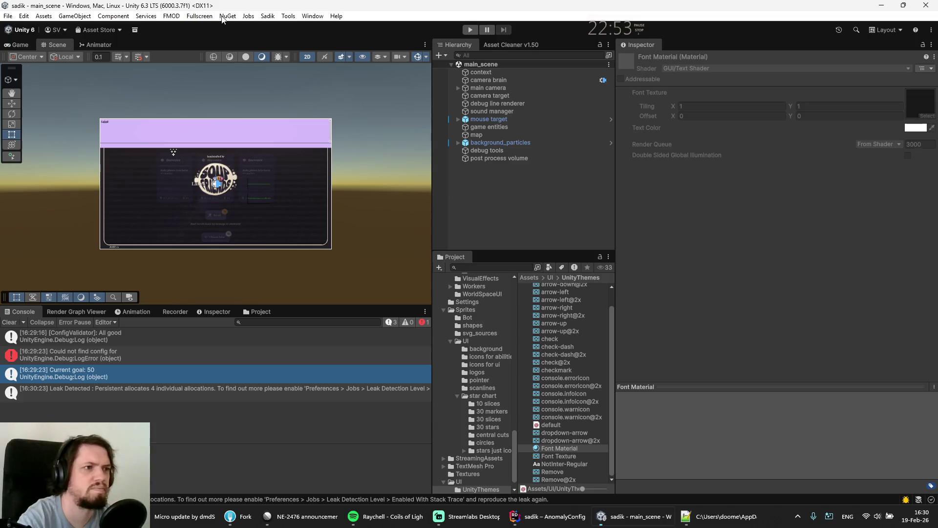
- Delete the saved game with Sadik > Delete Save and start a new game in play mode
{"action": "left_click", "coordinate": [274, 18]}
{"action": "left_click", "coordinate": [288, 27]}
{"action": "key", "text": "ctrl+p"}
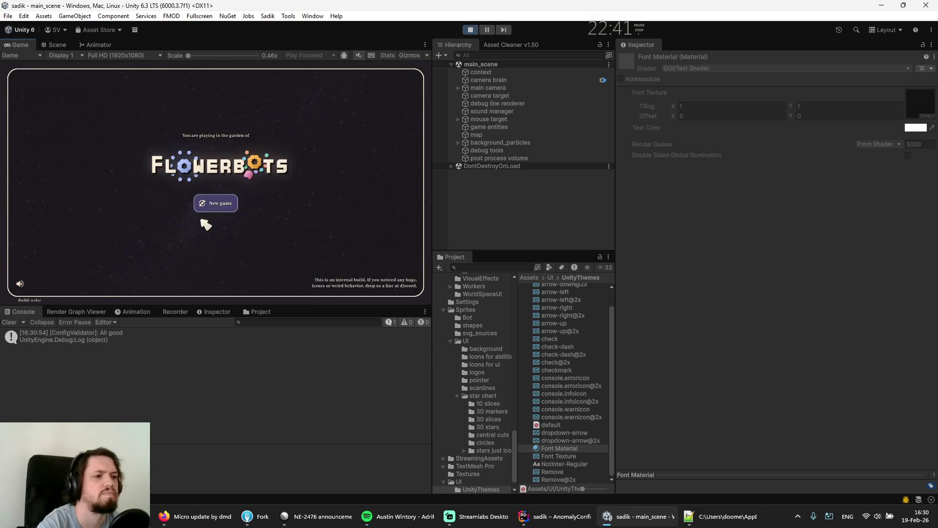
{"action": "left_click", "coordinate": [202, 203]}
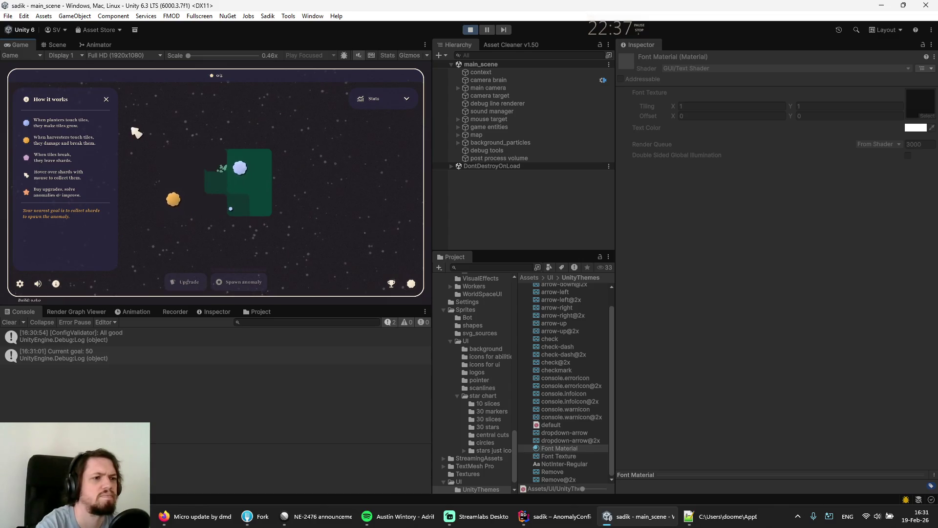
- Enable debug mode, run 'prestige' in the console, spawn the anomaly, then stop play mode
{"action": "left_click", "coordinate": [106, 99]}
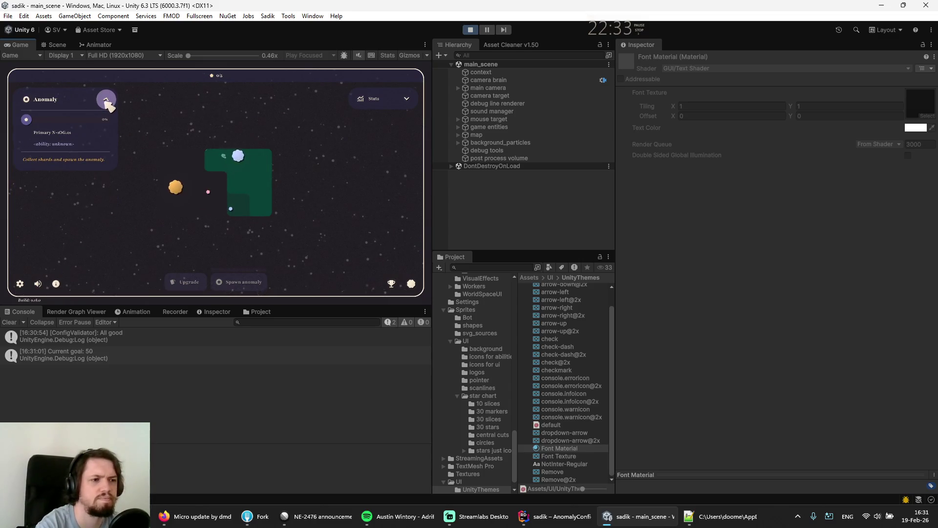
{"action": "mouse_move", "coordinate": [73, 154]}
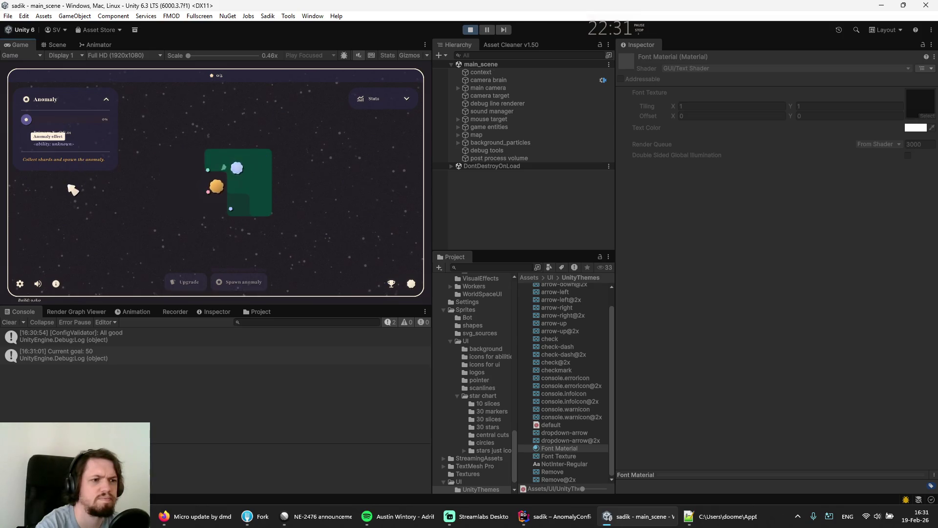
{"action": "left_click", "coordinate": [106, 99]}
{"action": "key", "text": "F1"}
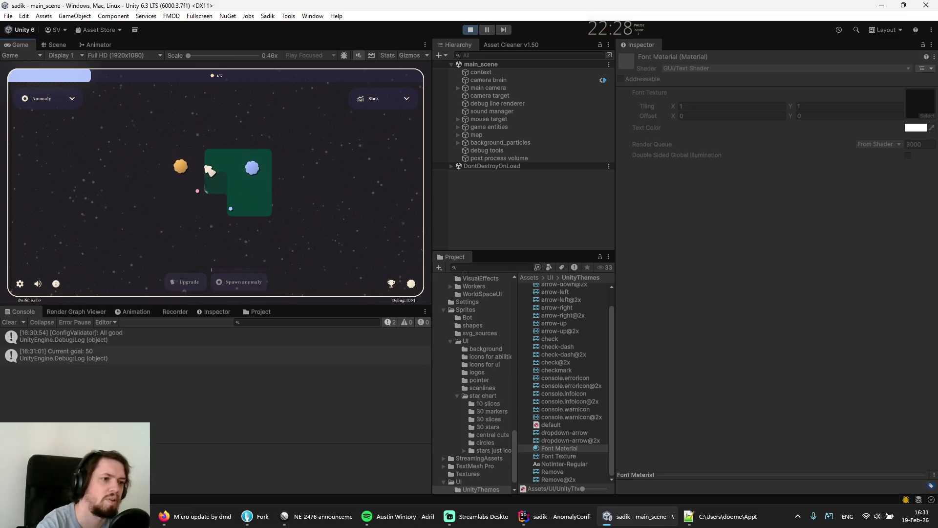
{"action": "key", "text": "grave"}
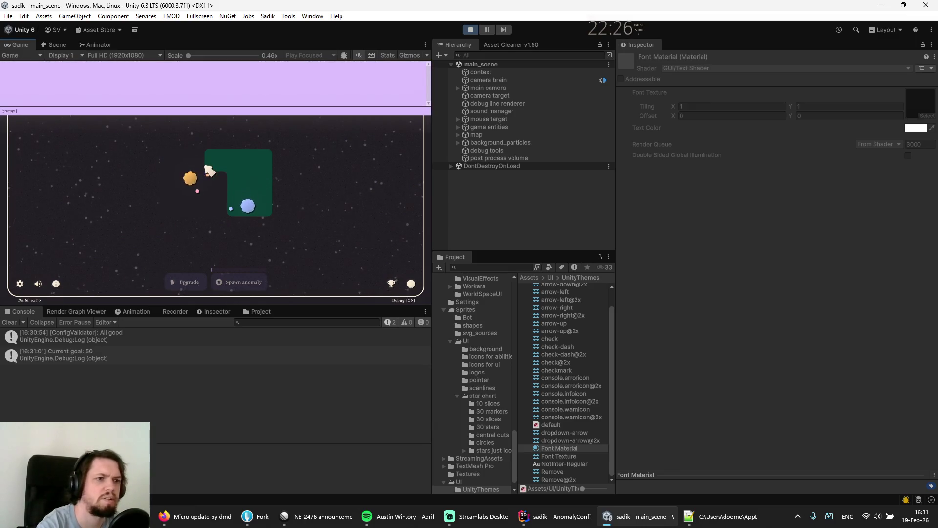
{"action": "key", "text": "Return"}
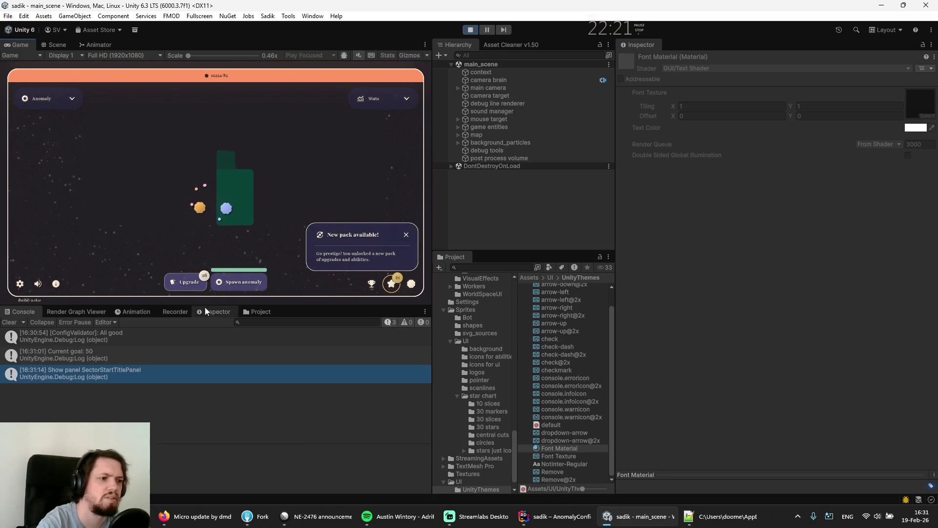
{"action": "left_click", "coordinate": [240, 282]}
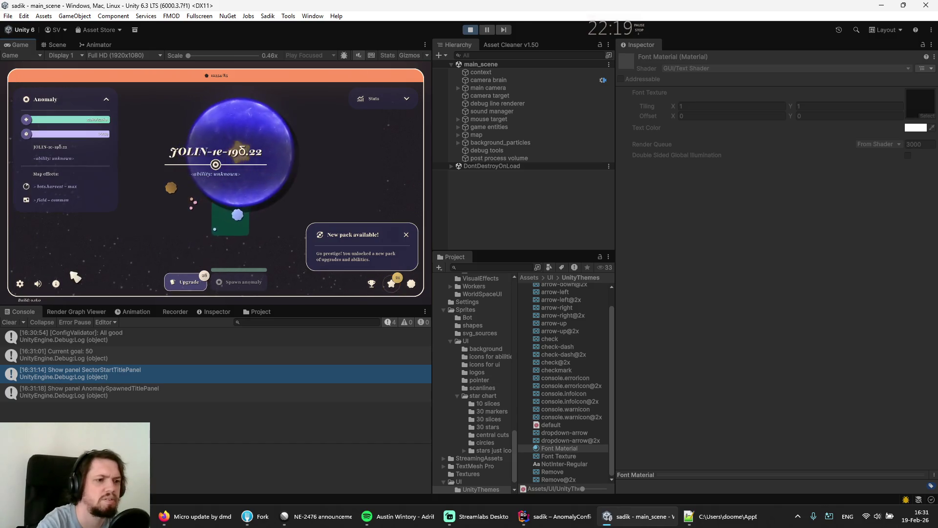
{"action": "left_click", "coordinate": [20, 284]}
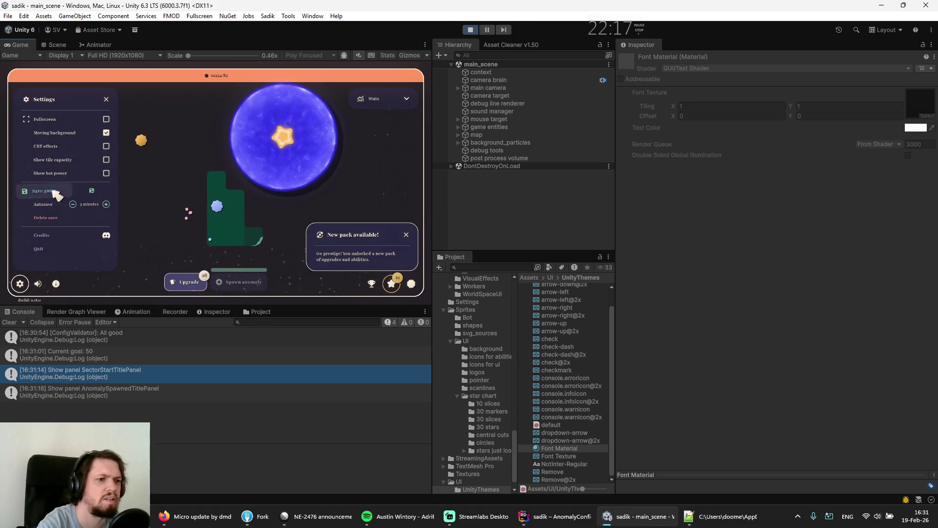
{"action": "left_click", "coordinate": [471, 30]}
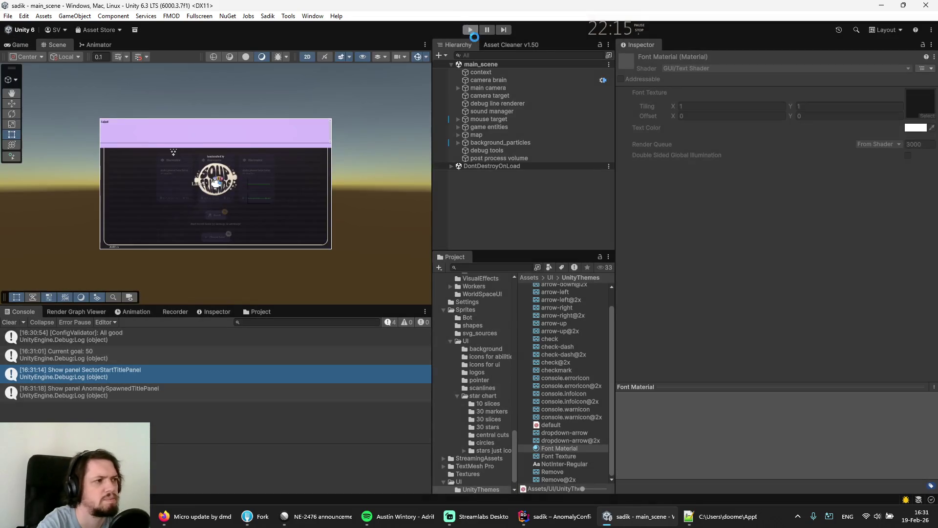
- Clear the Console, rerun play mode, and close the 'New pack available!' popup
{"action": "left_click", "coordinate": [9, 323]}
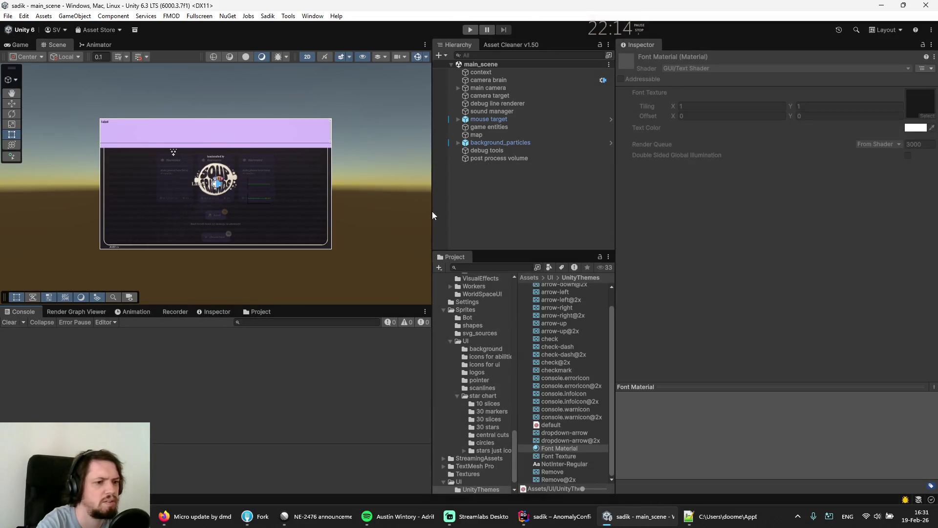
{"action": "left_click", "coordinate": [472, 30]}
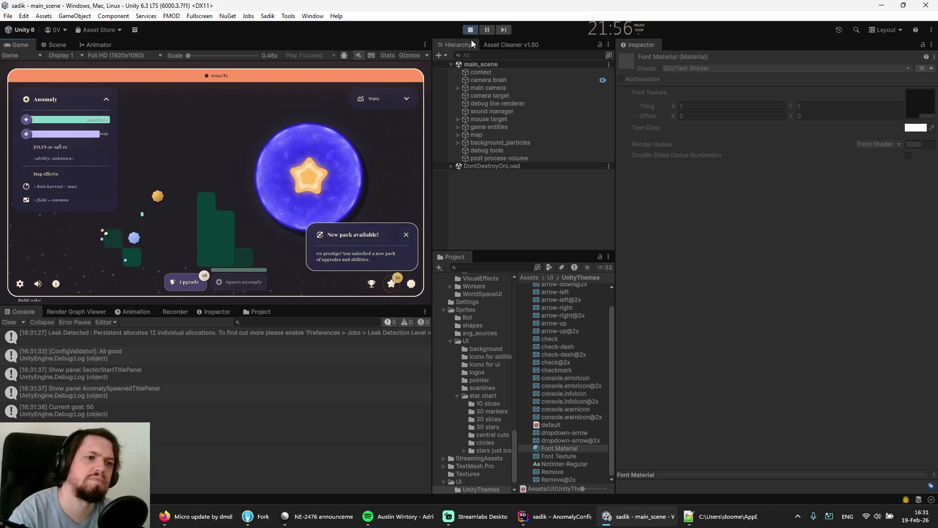
{"action": "left_click", "coordinate": [406, 234]}
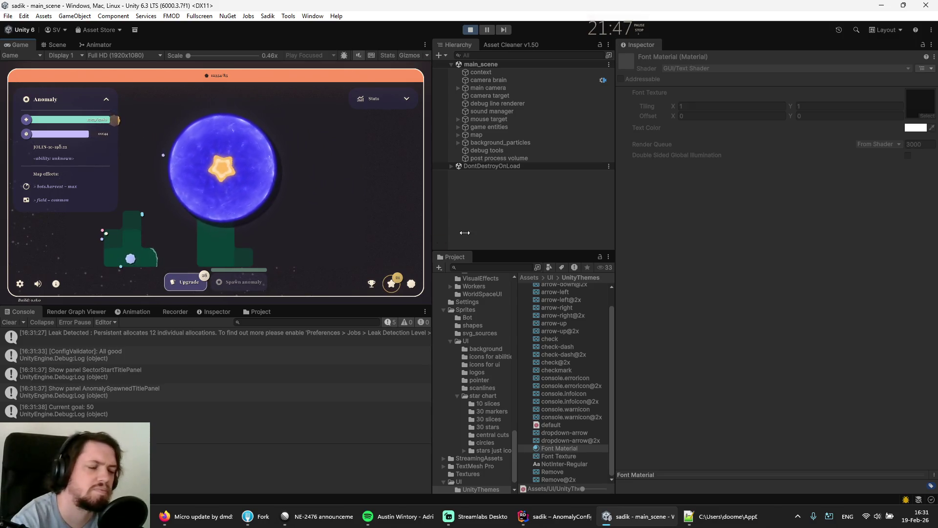
- Tick Show Field Title on the anomaly_22 config in Configs/anomalies, then stop play mode
{"action": "scroll", "coordinate": [461, 365], "scroll_direction": "up", "scroll_amount": 10}
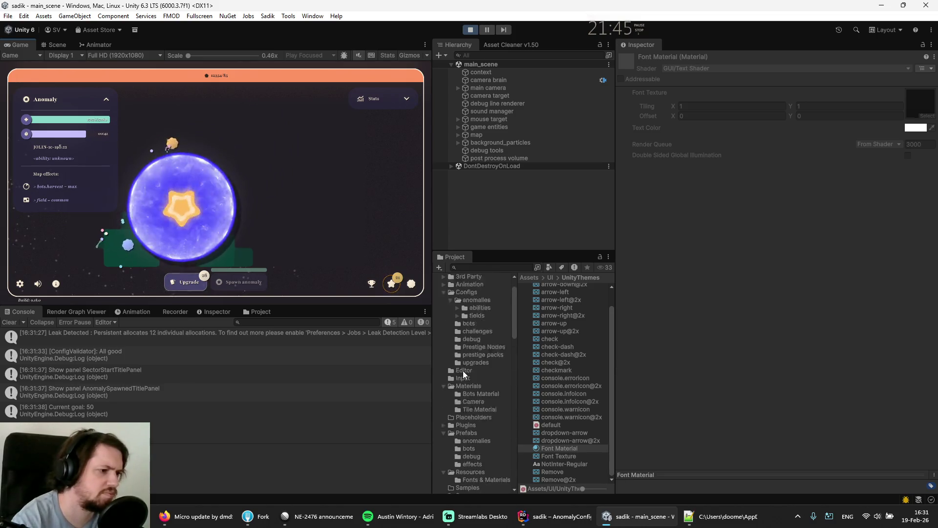
{"action": "left_click", "coordinate": [471, 331]}
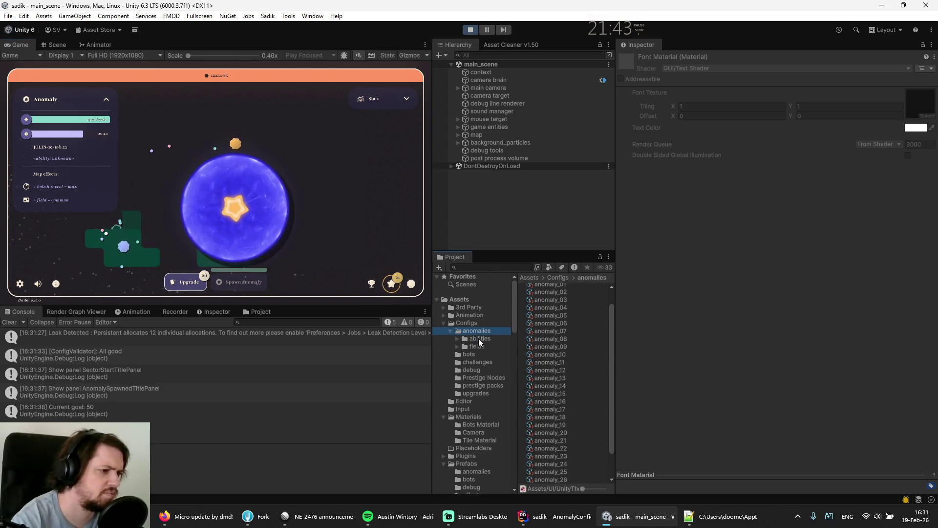
{"action": "scroll", "coordinate": [550, 367], "scroll_direction": "down", "scroll_amount": 2}
{"action": "left_click", "coordinate": [547, 420]}
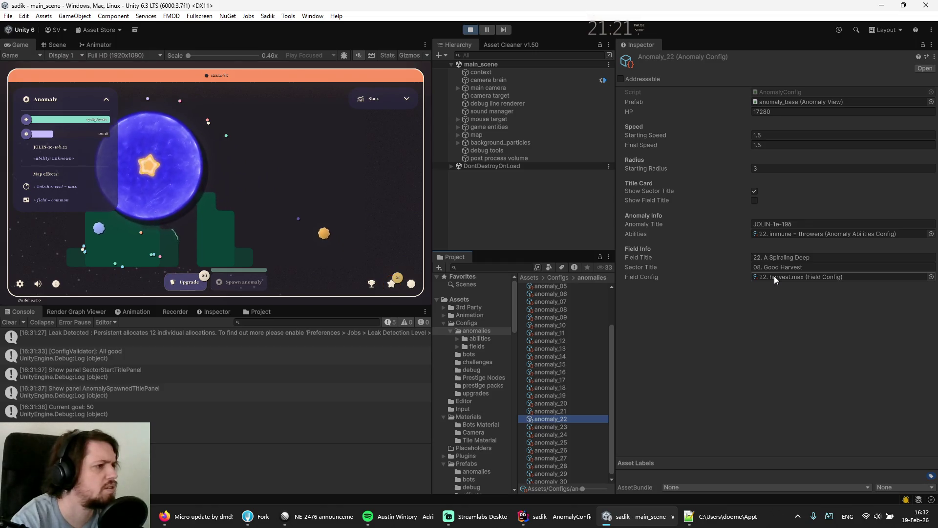
{"action": "left_click", "coordinate": [755, 199]}
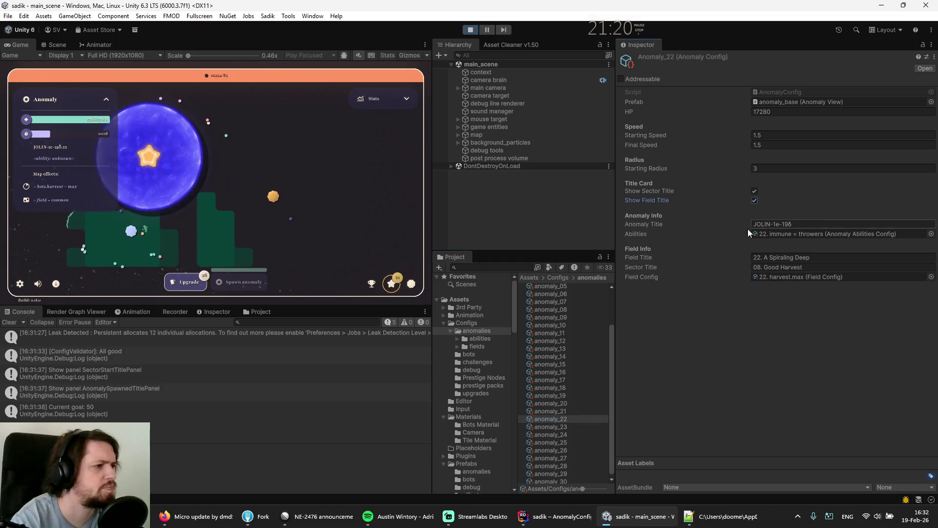
{"action": "left_click", "coordinate": [466, 30]}
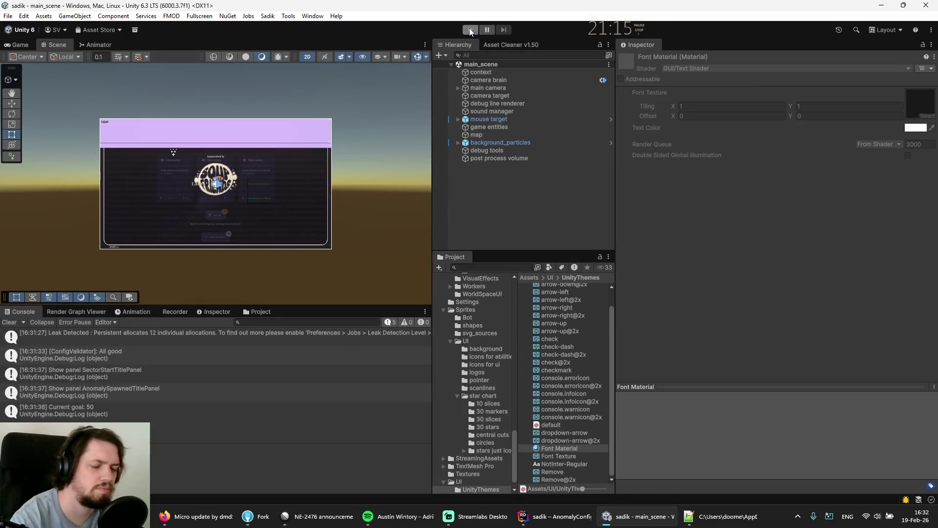
- Restart play mode and check the Console logs sector, field, then anomaly title panels
{"action": "left_click", "coordinate": [470, 29]}
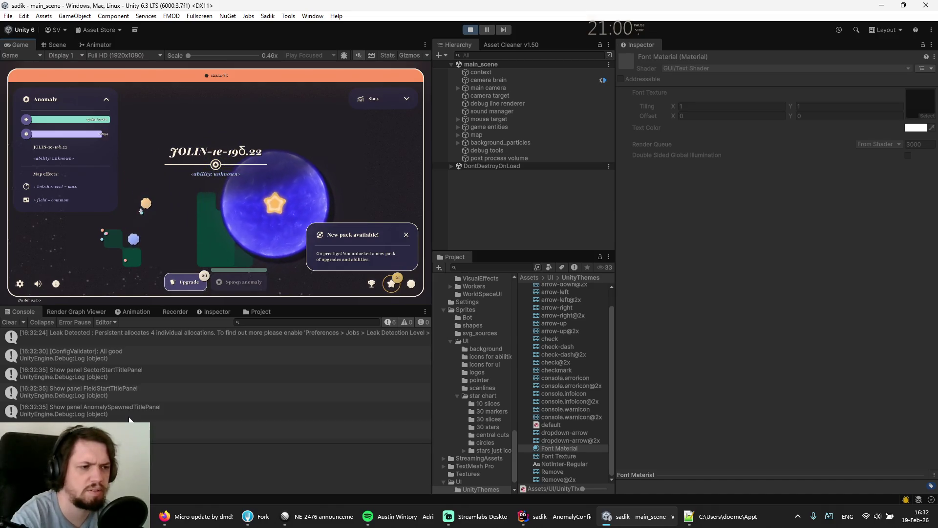
{"action": "scroll", "coordinate": [491, 382], "scroll_direction": "up", "scroll_amount": 10}
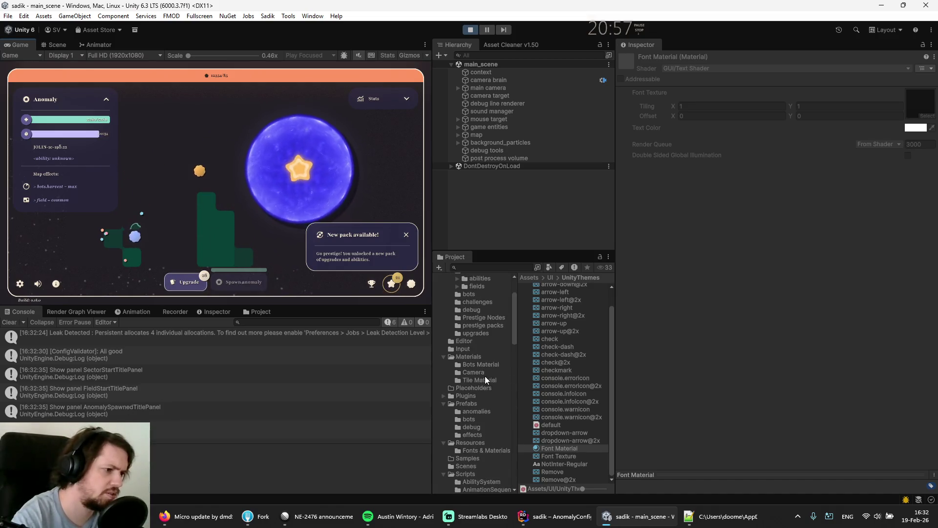
- Recheck the anomaly_22 config and run play mode once more before stopping it
{"action": "scroll", "coordinate": [484, 379], "scroll_direction": "up", "scroll_amount": 3}
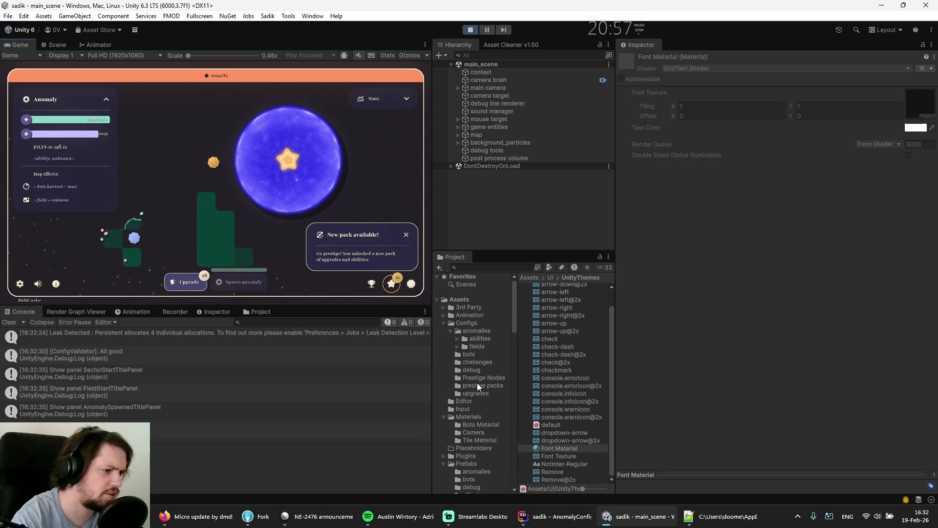
{"action": "left_click", "coordinate": [466, 332]}
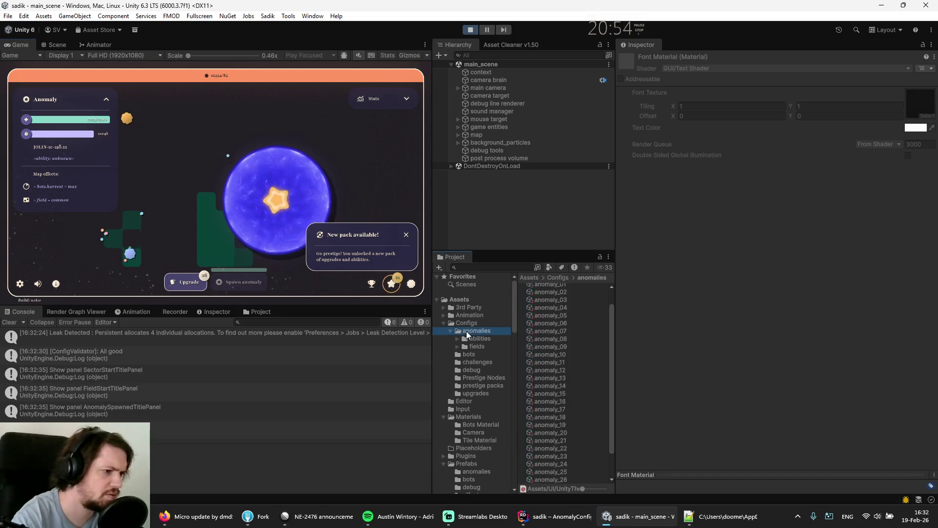
{"action": "left_click", "coordinate": [542, 448]}
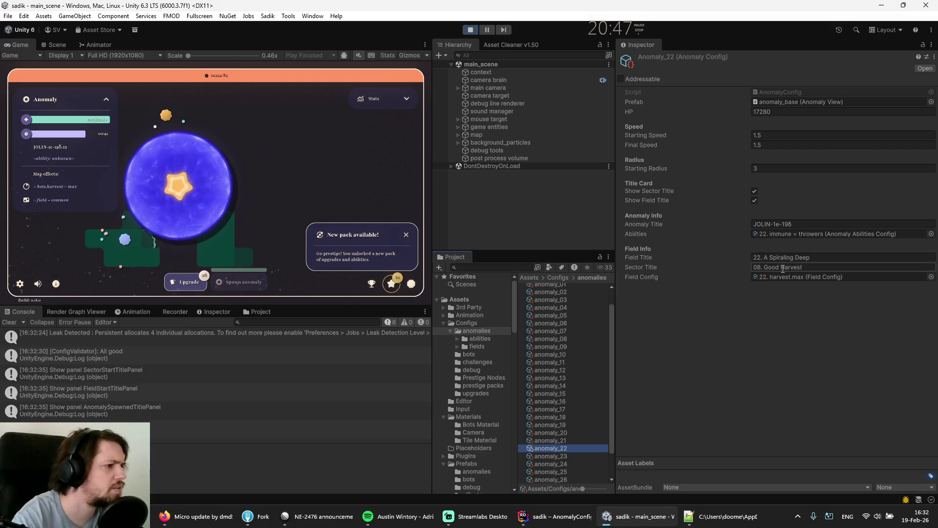
{"action": "left_click", "coordinate": [471, 30]}
{"action": "left_click", "coordinate": [472, 31]}
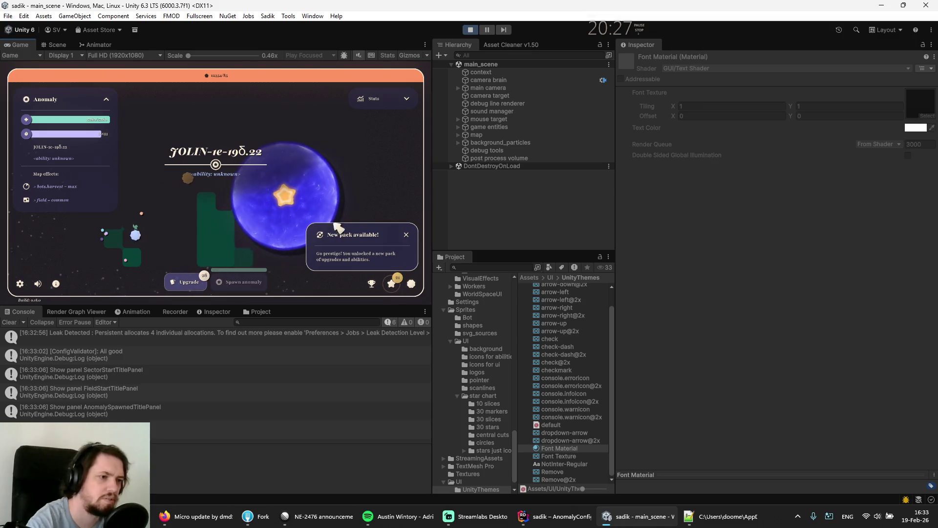
{"action": "left_click", "coordinate": [470, 30]}
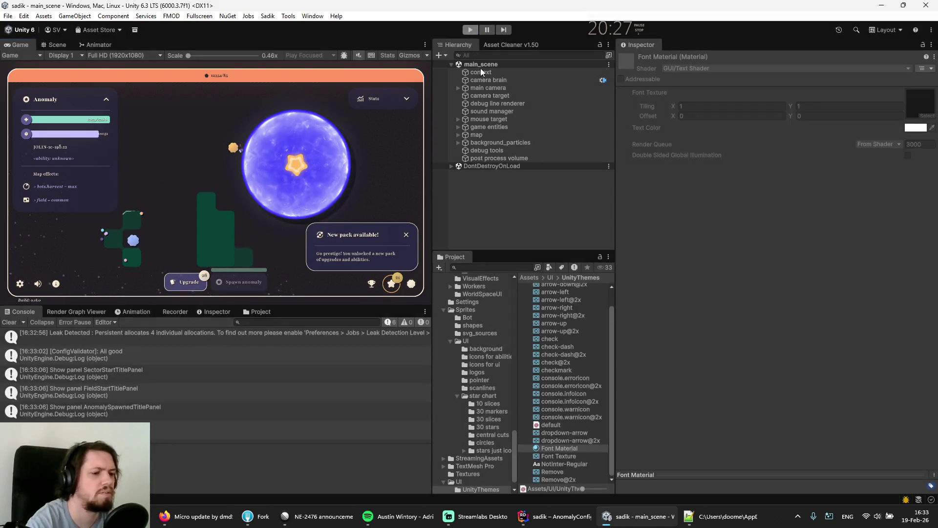
- Save the Unity project and delete the Current goal Debug.Log line in SensorGoals.cs
{"action": "left_click", "coordinate": [8, 15]}
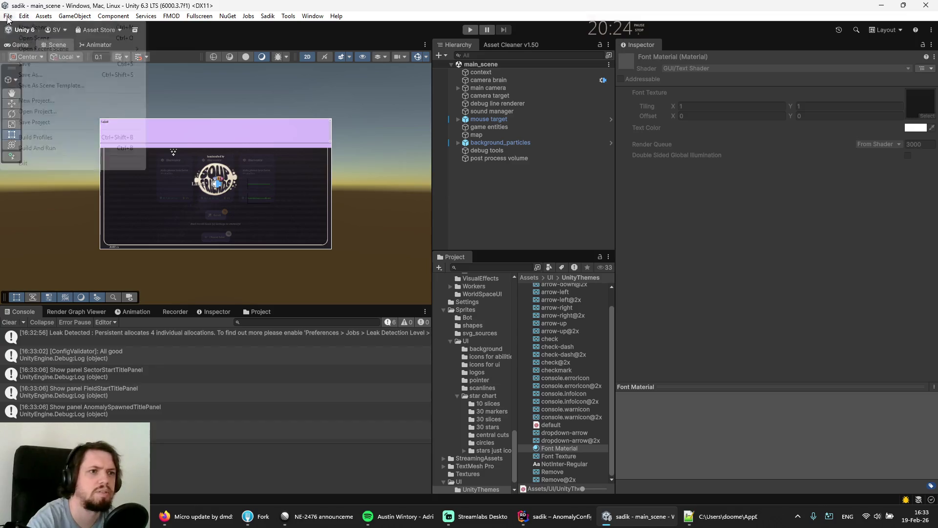
{"action": "left_click", "coordinate": [43, 126]}
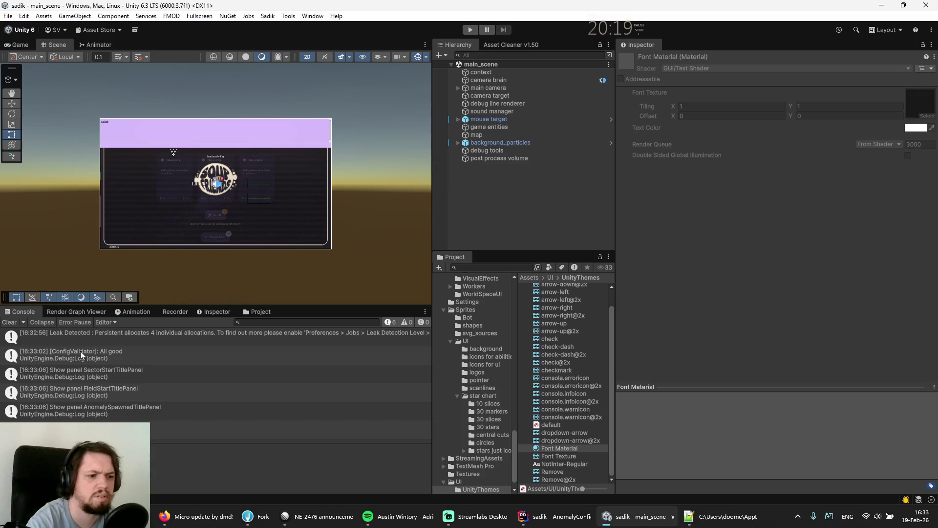
{"action": "key", "text": "alt+Tab"}
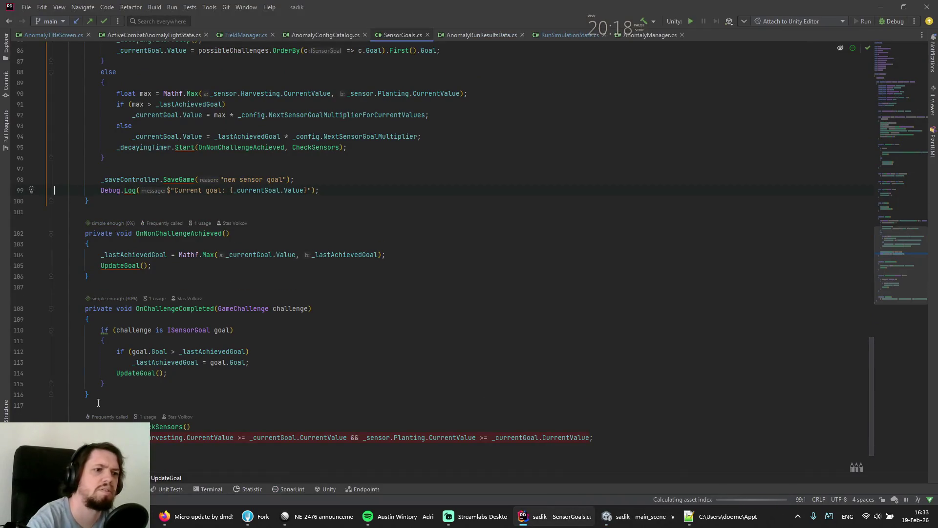
{"action": "key", "text": "Up"}
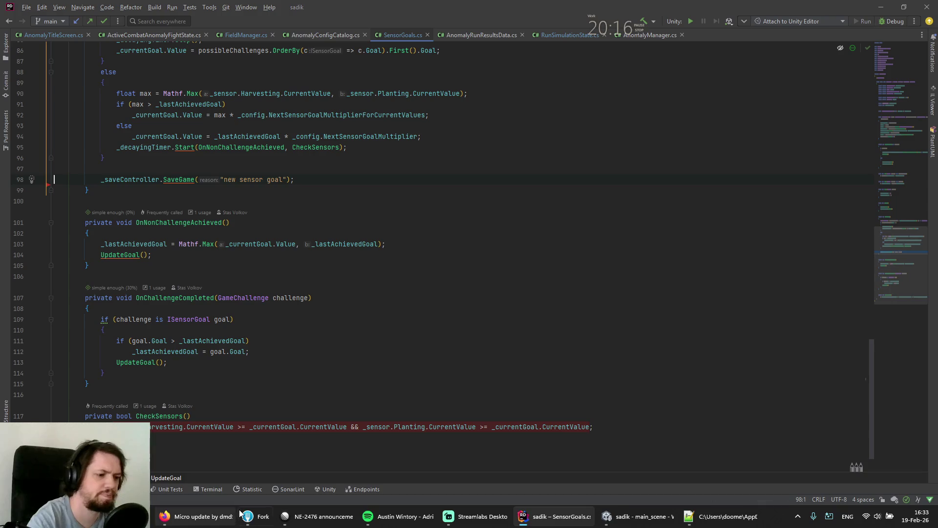
- Copy the NE-2476 issue id from Linear and bring Fork to the front
{"action": "left_click", "coordinate": [312, 518]}
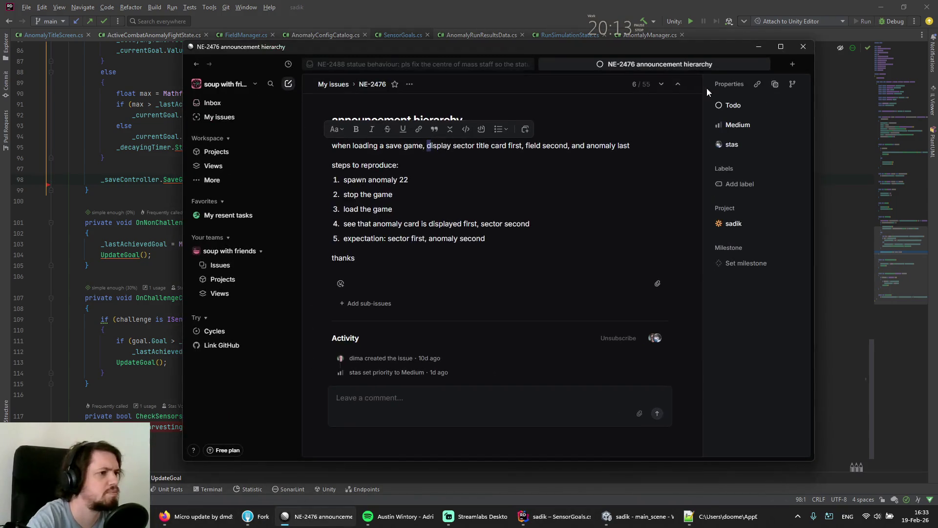
{"action": "left_click", "coordinate": [775, 84]}
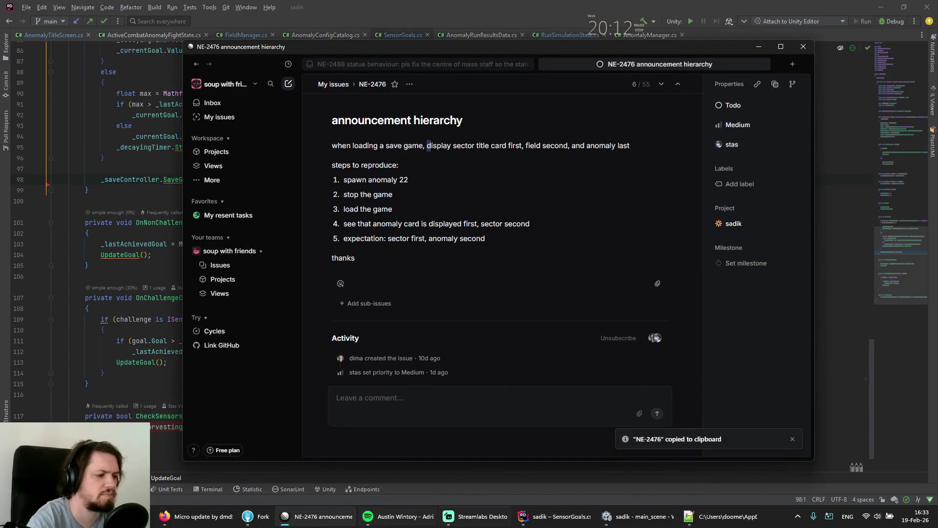
{"action": "left_click", "coordinate": [251, 517]}
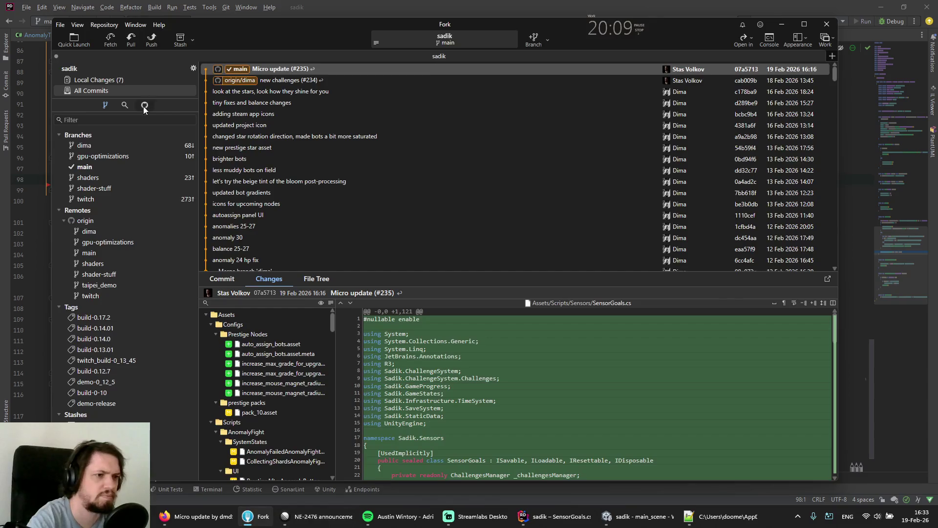
- Stage all local changes and write the commit subject 'NE-2476 fixed announcement order'
{"action": "left_click", "coordinate": [101, 78]}
{"action": "left_click", "coordinate": [244, 94]}
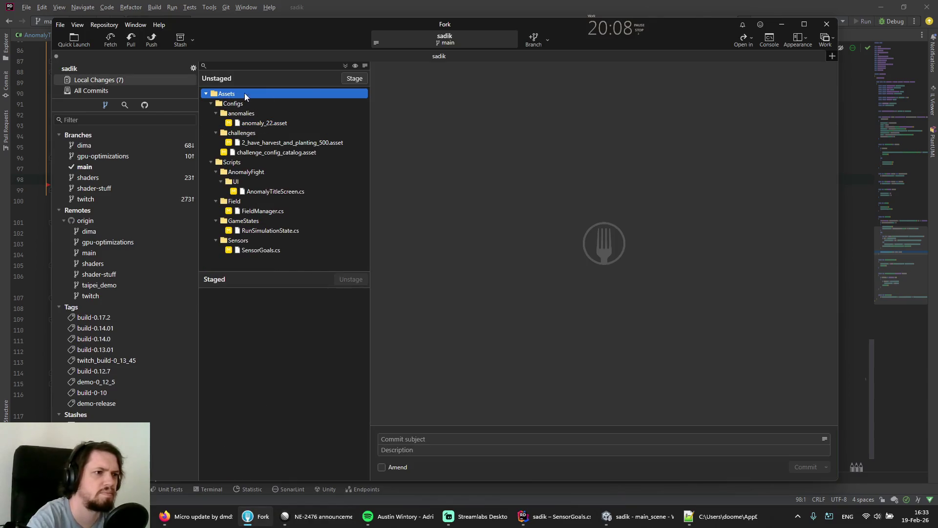
{"action": "left_click", "coordinate": [353, 79]}
{"action": "left_click", "coordinate": [408, 439]}
{"action": "type", "text": "NE-2476 fi"}
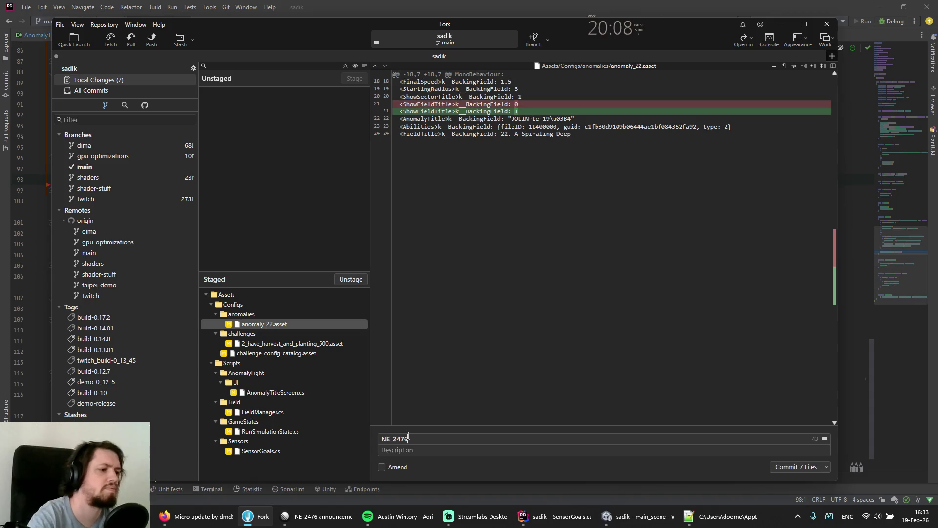
{"action": "type", "text": "xed"}
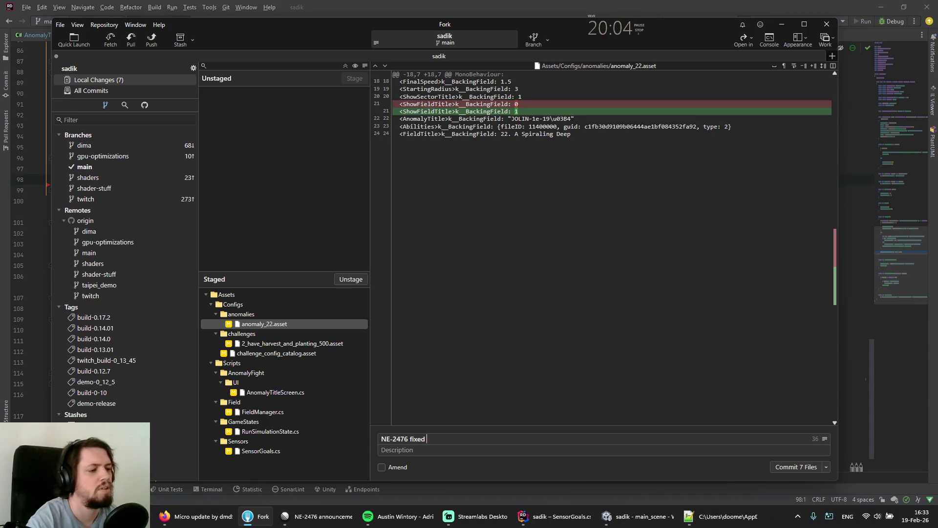
{"action": "key", "text": "alt+Tab"}
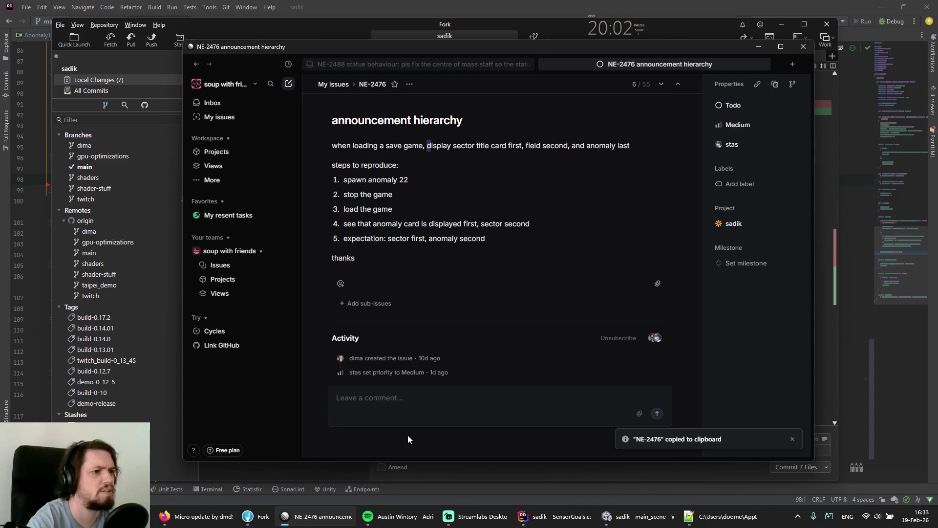
{"action": "key", "text": "alt+Tab"}
{"action": "type", "text": "announ"}
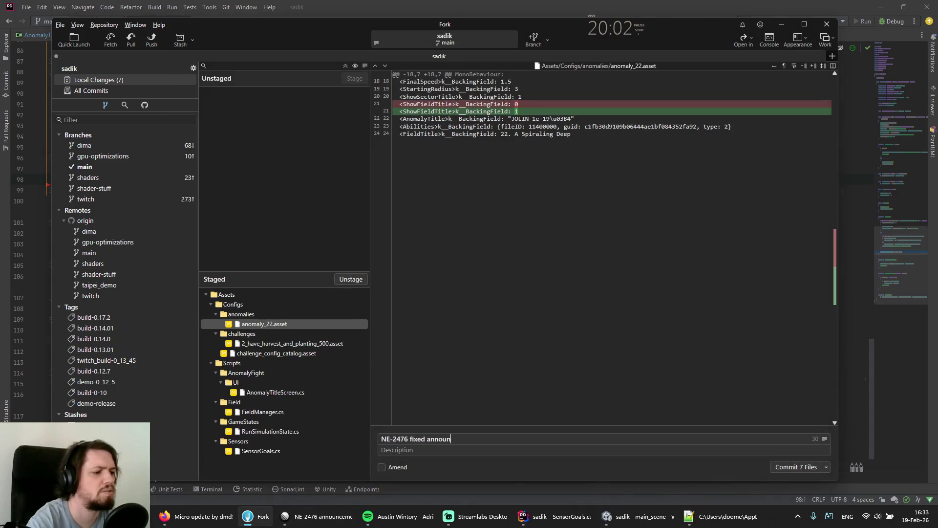
{"action": "type", "text": "cement ored"}
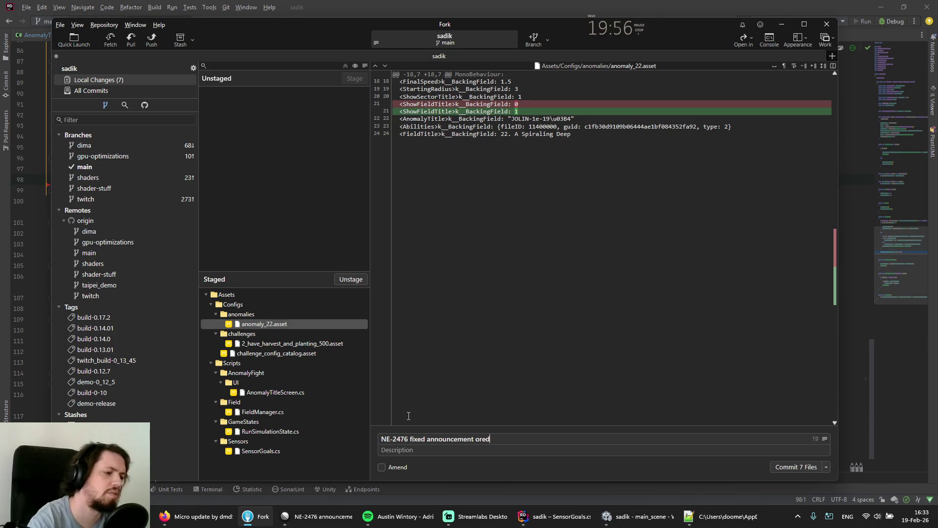
{"action": "key", "text": "BackSpace"}
{"action": "type", "text": "der"}
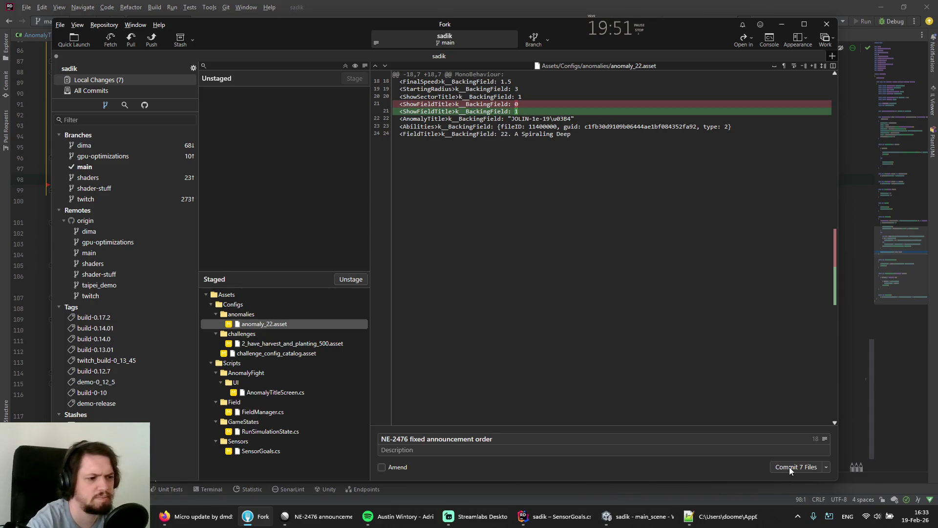
- Unstage 2_have_harvest_and_planting_500.asset and review its diff and the catalog diff
{"action": "left_click", "coordinate": [249, 344]}
{"action": "right_click", "coordinate": [249, 344]}
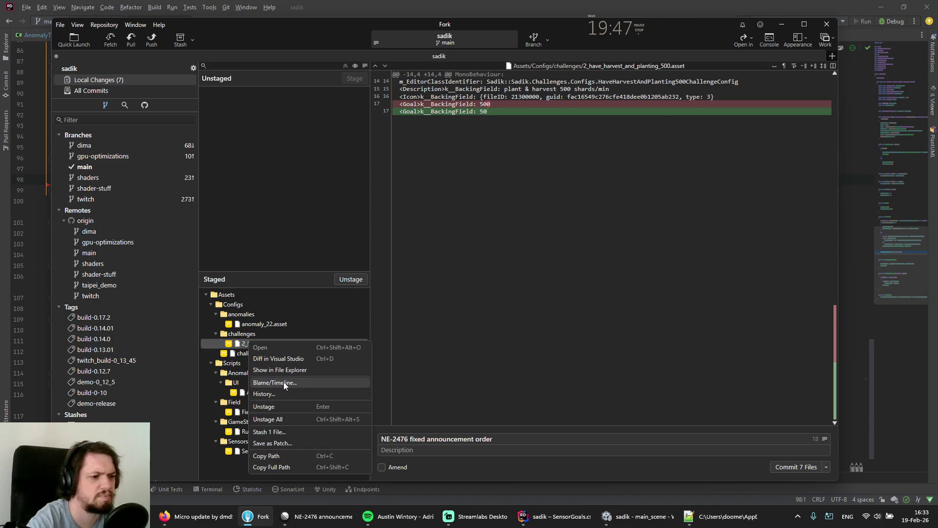
{"action": "left_click", "coordinate": [278, 407]}
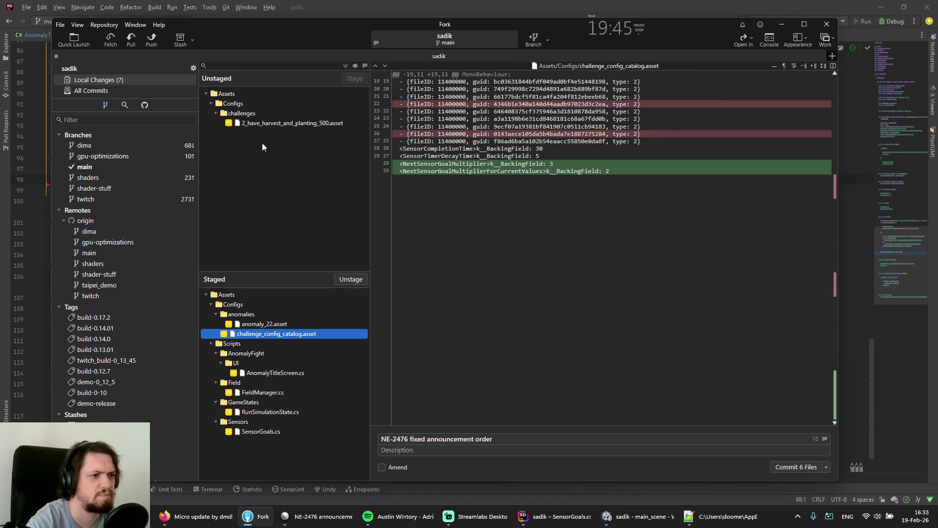
{"action": "left_click", "coordinate": [262, 123]}
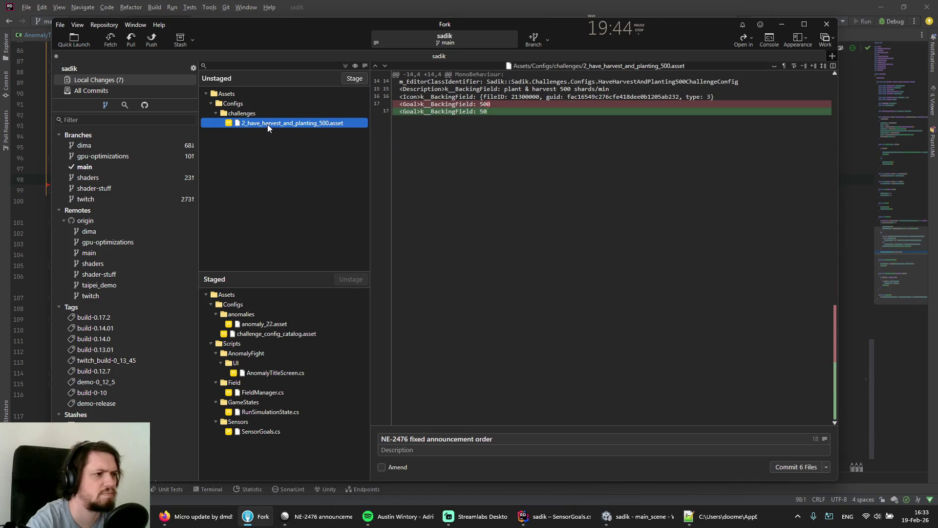
{"action": "left_click", "coordinate": [274, 333]}
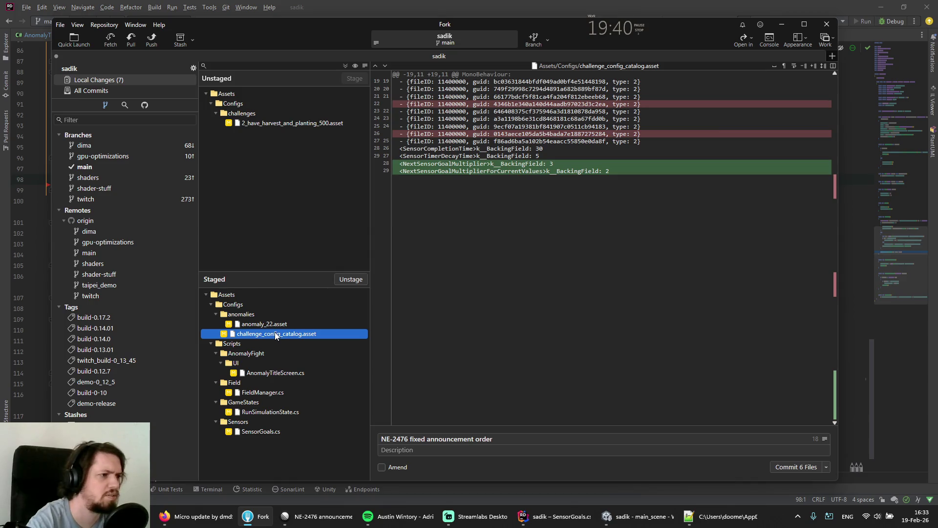
- Back in Unity, set the 2_have_harvest_and_planting challenge's Goal to 500
{"action": "mouse_move", "coordinate": [355, 520]}
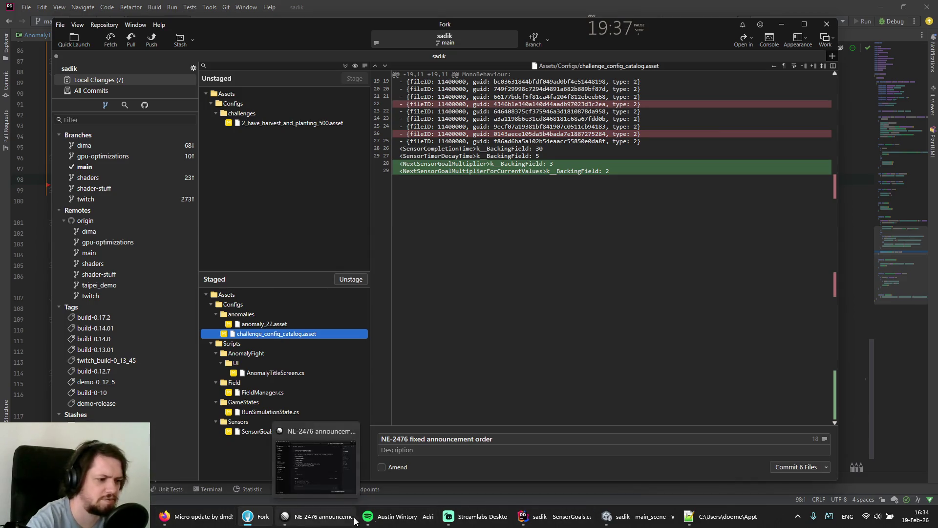
{"action": "left_click", "coordinate": [640, 516]}
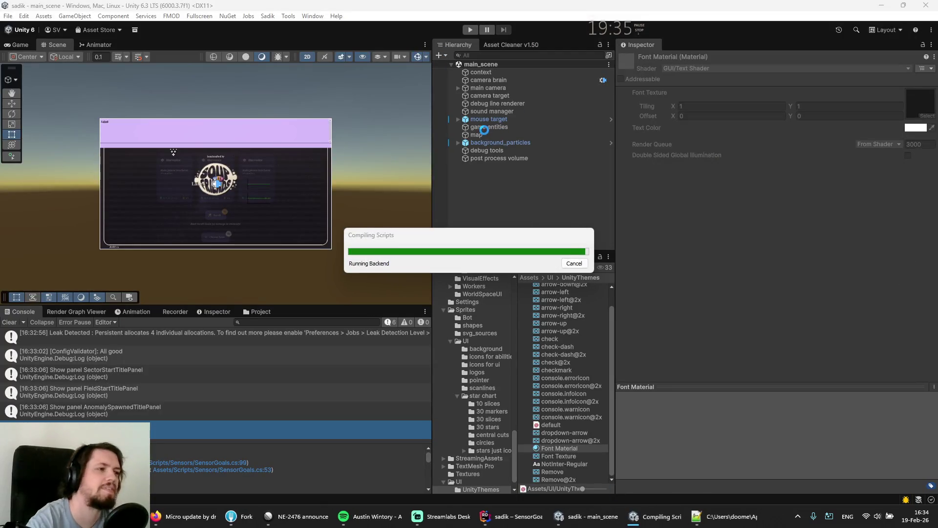
{"action": "mouse_move", "coordinate": [655, 516]}
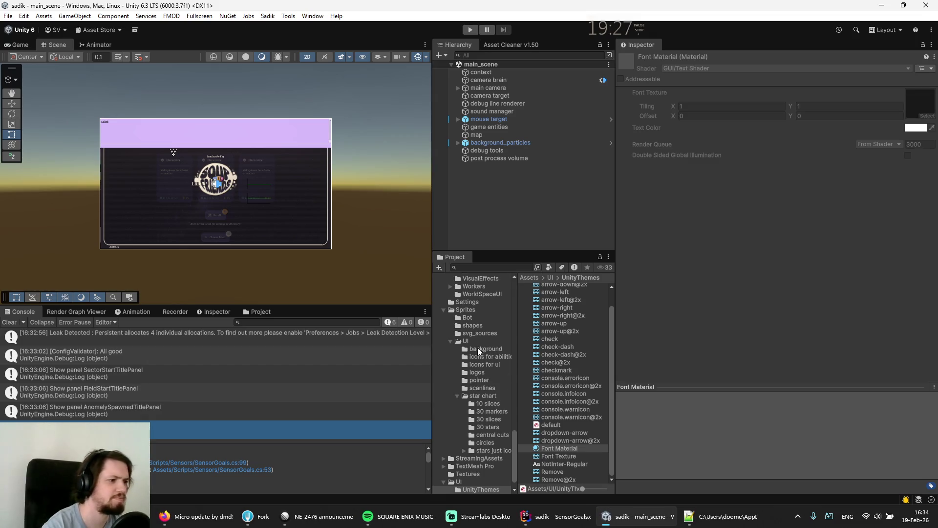
{"action": "scroll", "coordinate": [515, 452], "scroll_direction": "up", "scroll_amount": 15}
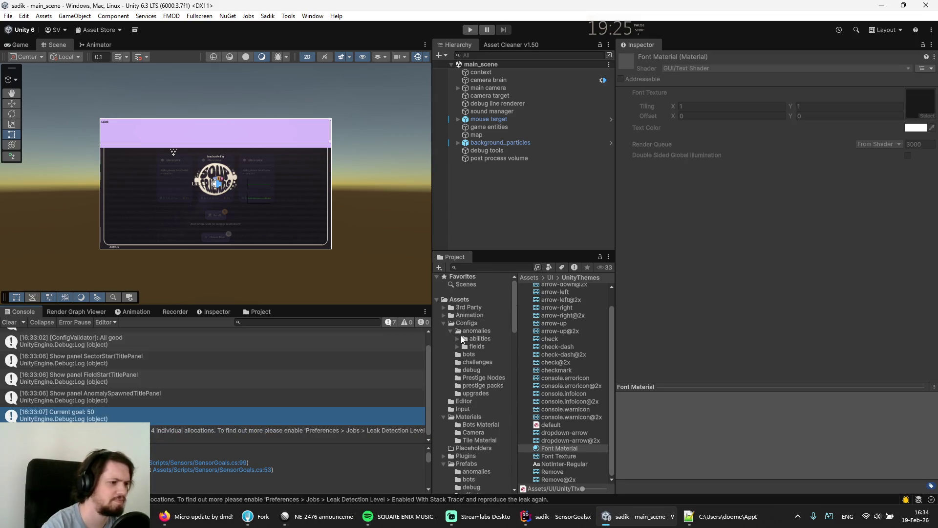
{"action": "left_click", "coordinate": [470, 362]}
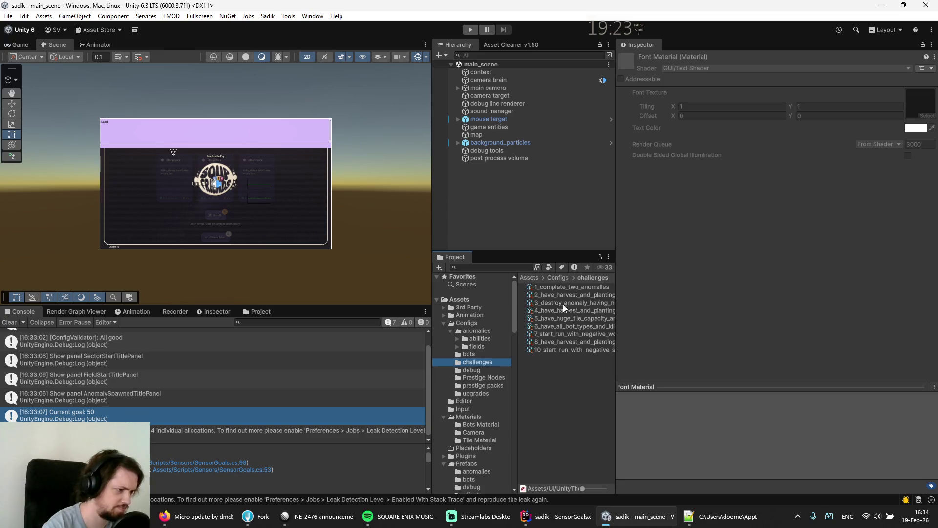
{"action": "left_click", "coordinate": [552, 294]}
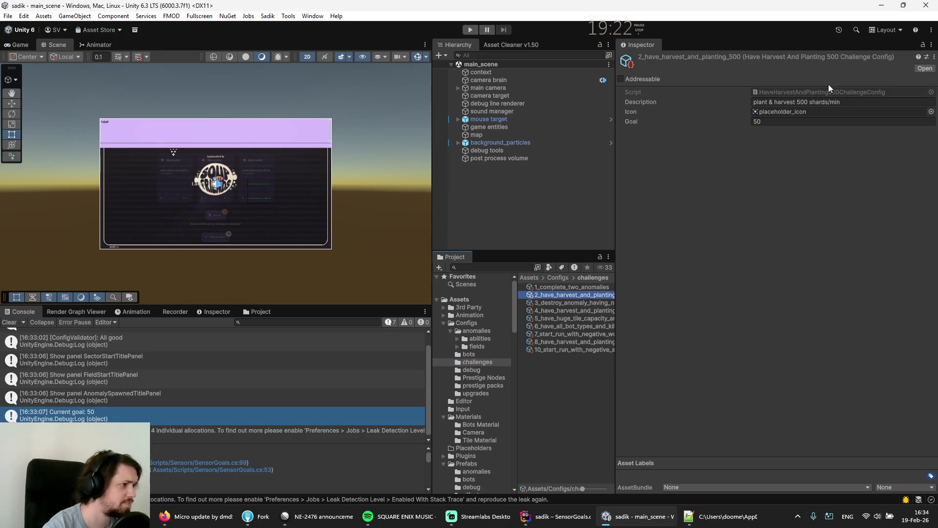
{"action": "left_click", "coordinate": [767, 121]}
{"action": "type", "text": "500"}
{"action": "key", "text": "Return"}
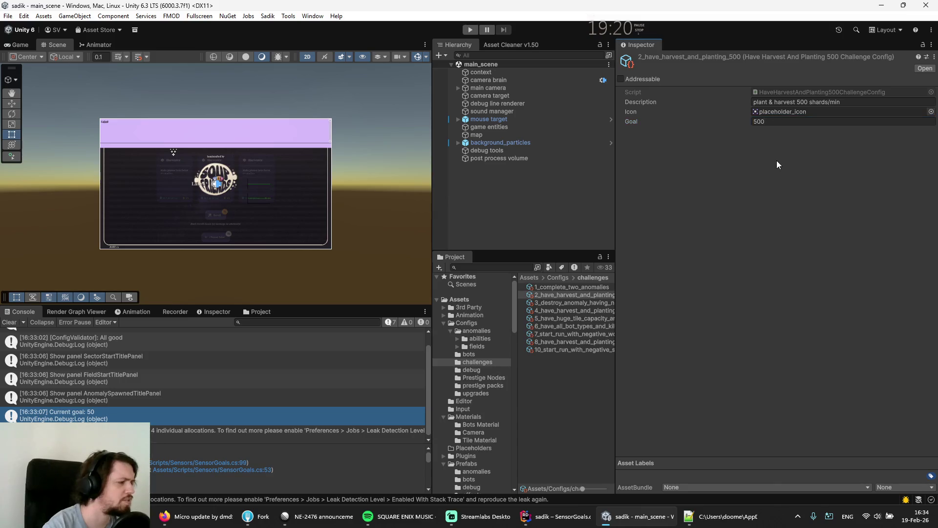
- Edit the 2_have_harvest_and_planting_500 description so it reads 500 shards/min
{"action": "left_click", "coordinate": [808, 101]}
{"action": "type", "text": "{"}
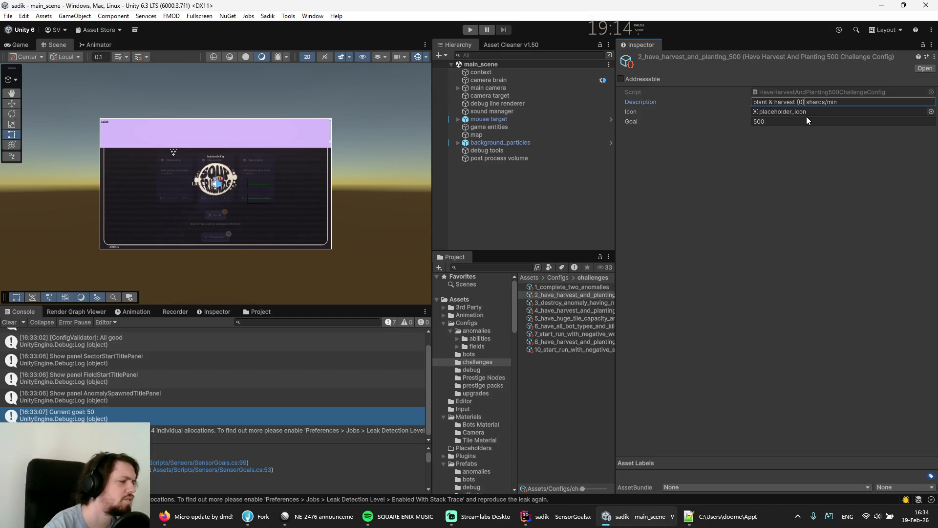
{"action": "type", "text": "0}"}
{"action": "key", "text": "Return"}
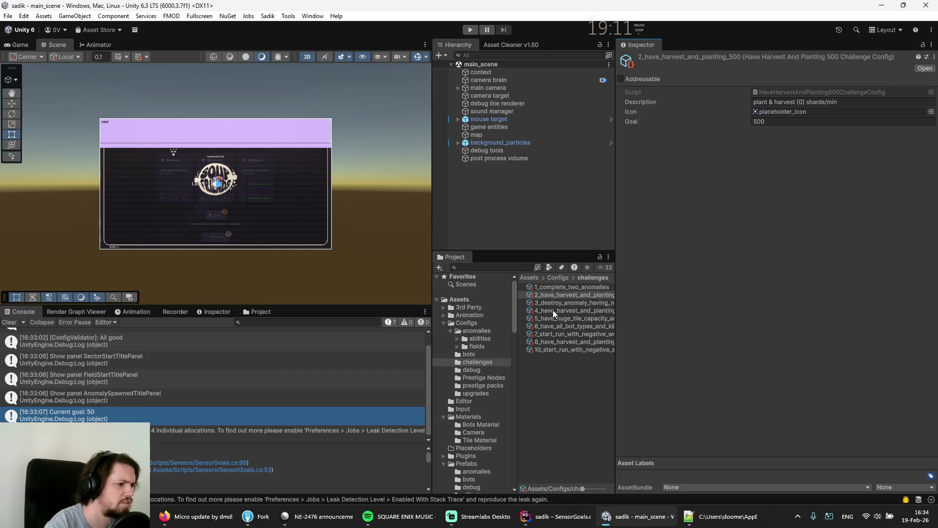
{"action": "left_click", "coordinate": [553, 311]}
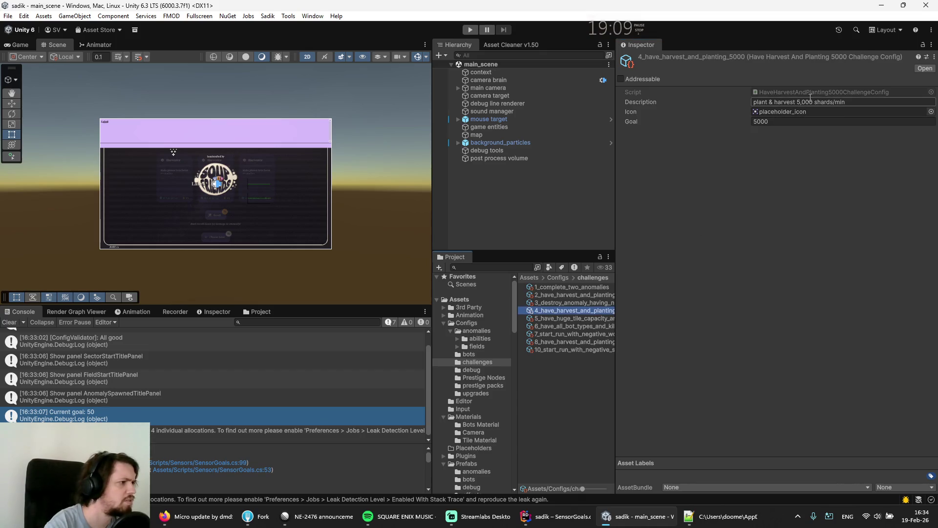
{"action": "left_click", "coordinate": [567, 295]}
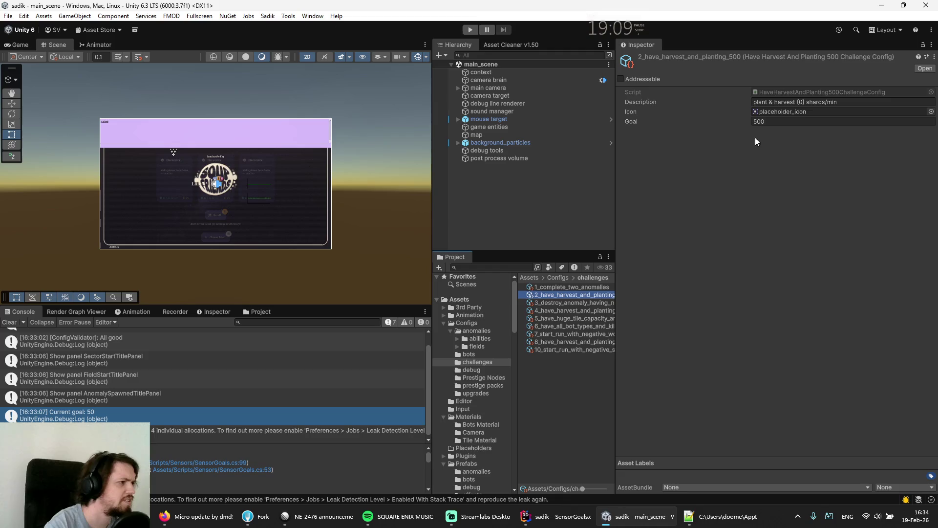
{"action": "left_click", "coordinate": [806, 101]}
{"action": "left_click", "coordinate": [805, 101]}
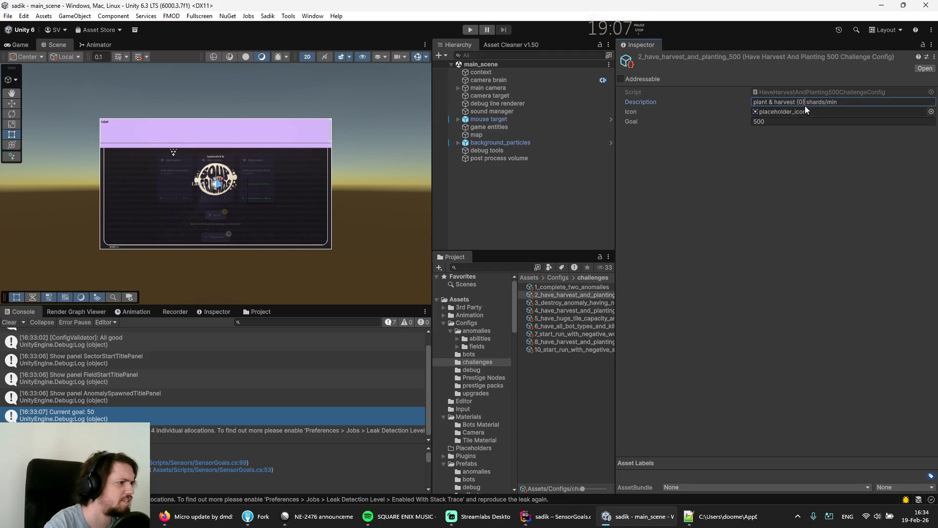
{"action": "type", "text": "500"}
{"action": "key", "text": "Return"}
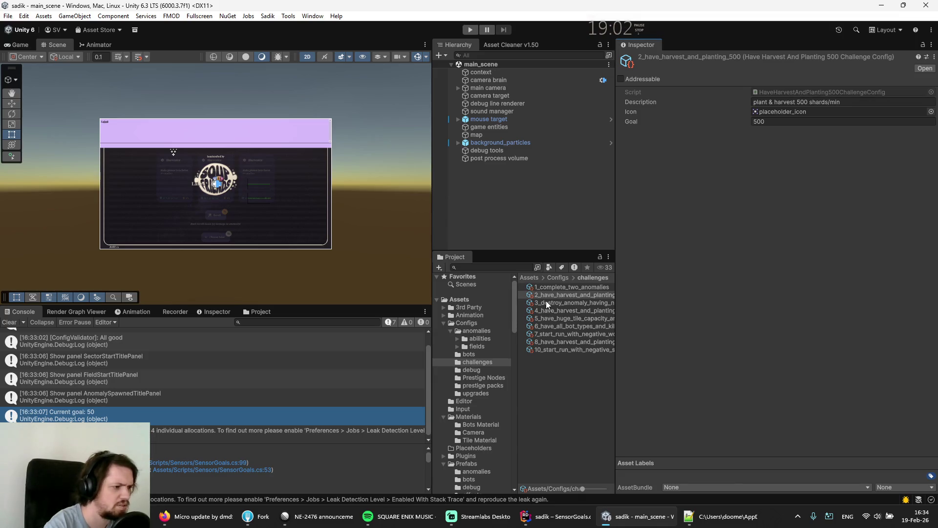
- Add 4_have_harvest_and_planting_5000 to the challenge config catalog and move it to Element 3
{"action": "left_click", "coordinate": [465, 323]}
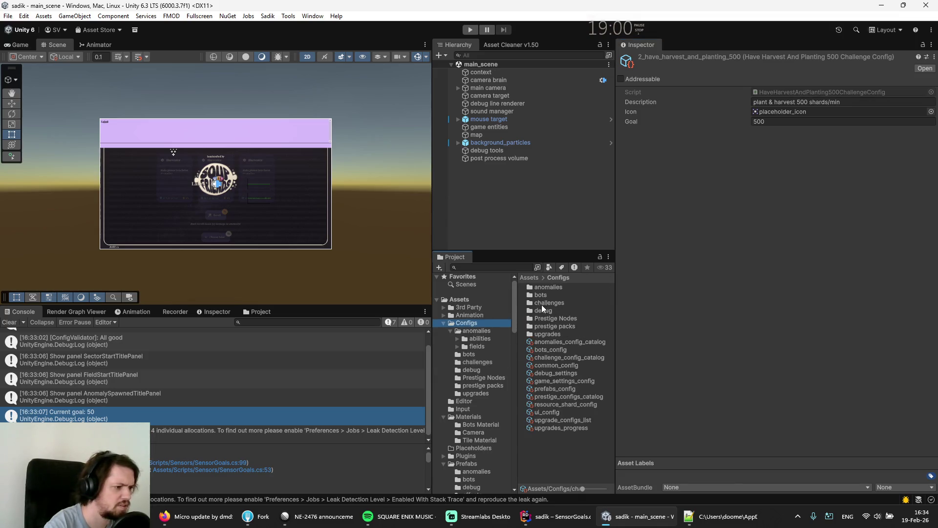
{"action": "left_click", "coordinate": [549, 358]}
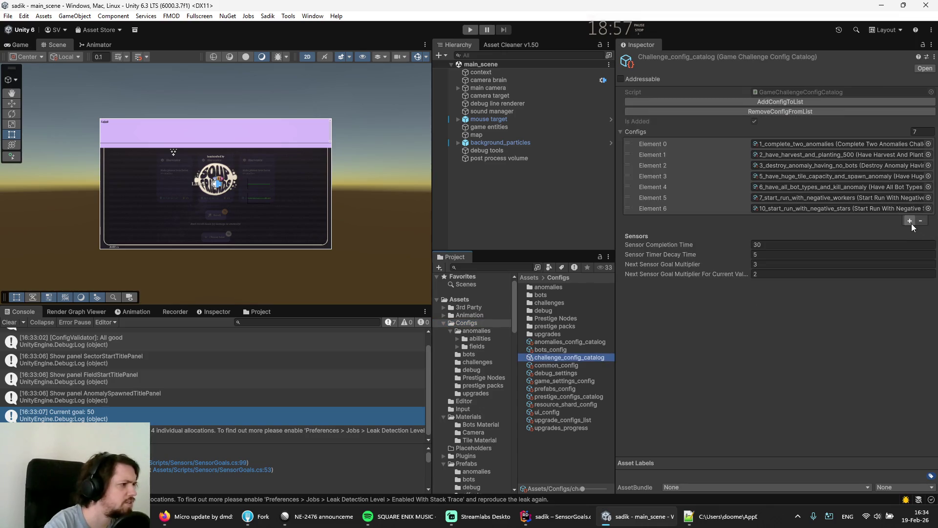
{"action": "left_click", "coordinate": [910, 221]}
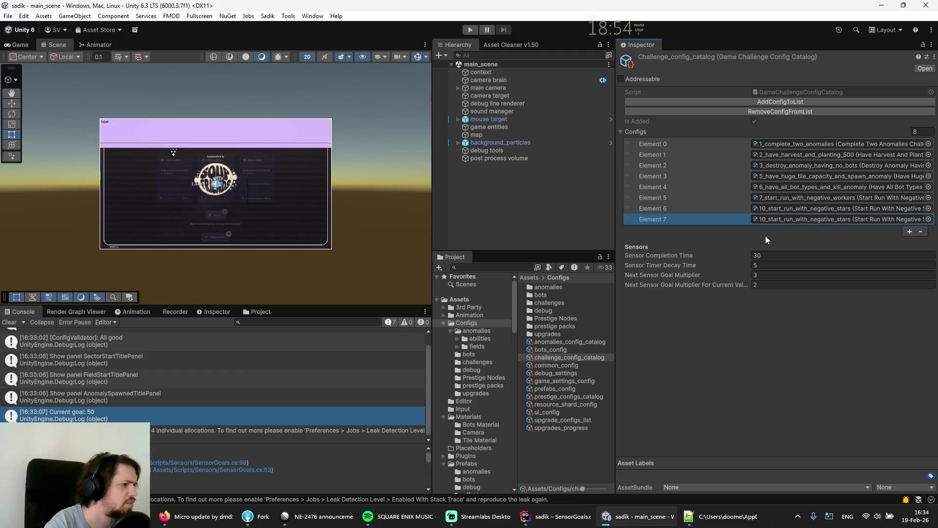
{"action": "left_click", "coordinate": [929, 219]}
{"action": "double_click", "coordinate": [617, 268]}
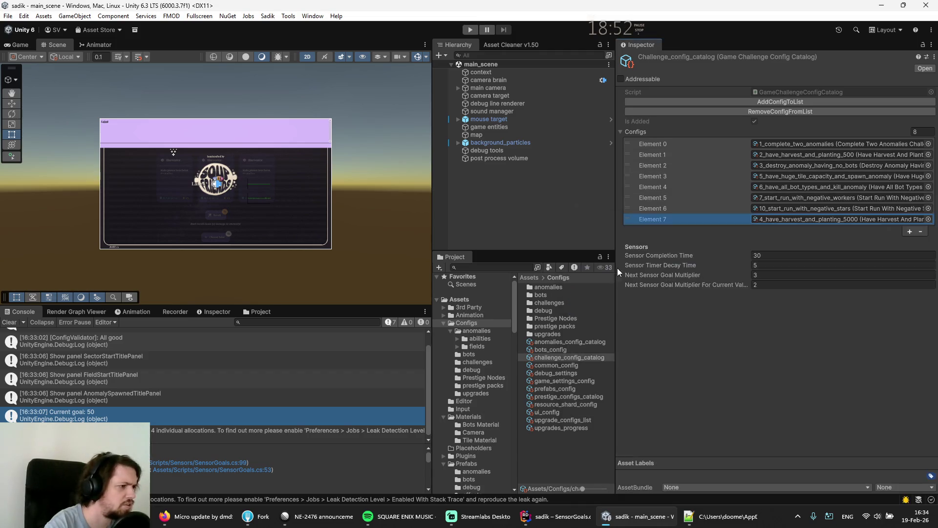
{"action": "left_click_drag", "start_coordinate": [638, 219], "coordinate": [628, 177]}
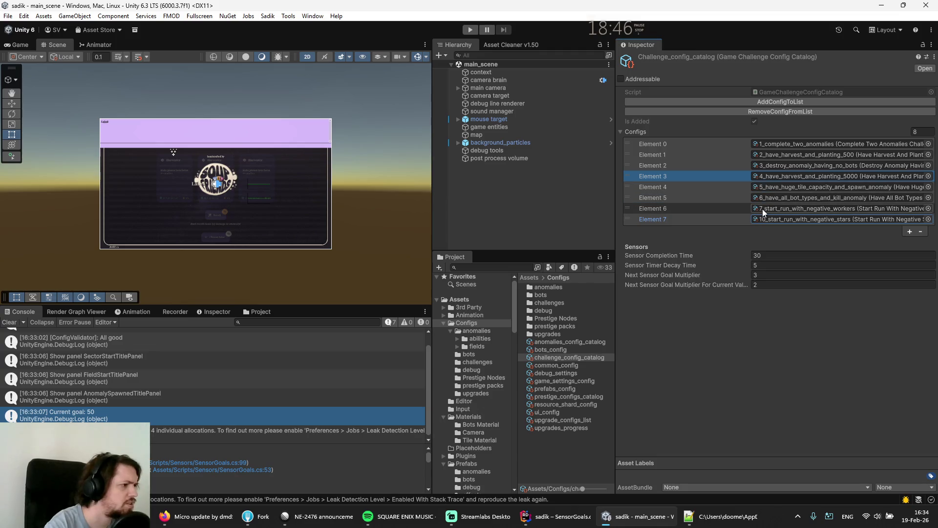
- Add another Configs entry for 8_have_harvest_and_planting_500000 and clear the Console
{"action": "left_click", "coordinate": [910, 232]}
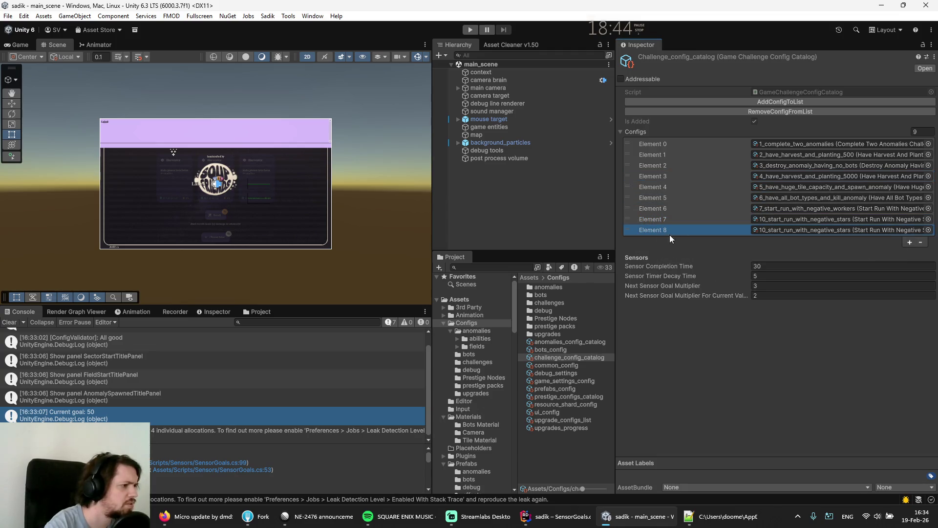
{"action": "left_click", "coordinate": [929, 229]}
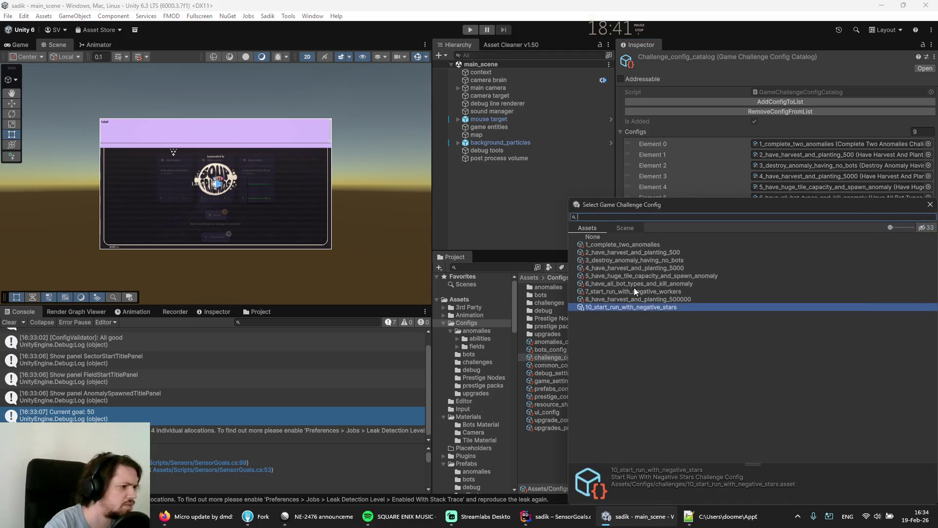
{"action": "key", "text": "Return"}
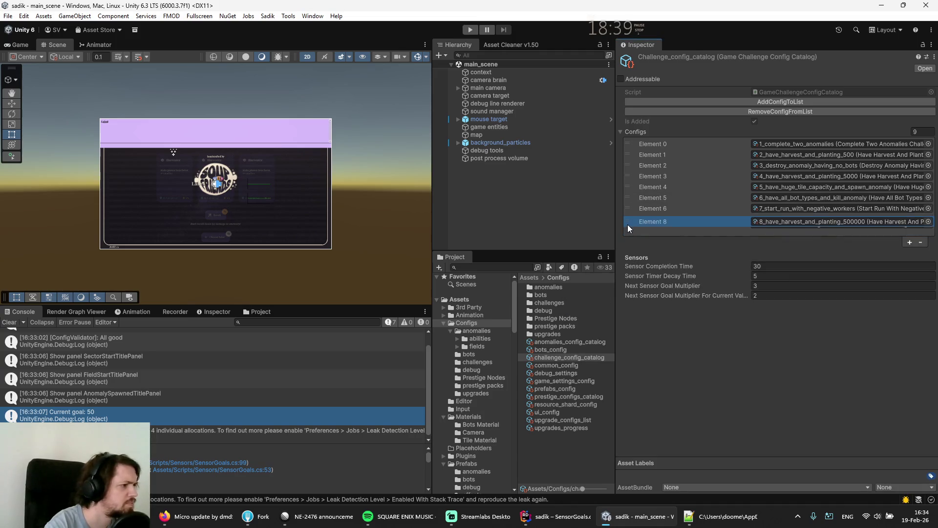
{"action": "left_click", "coordinate": [8, 16]}
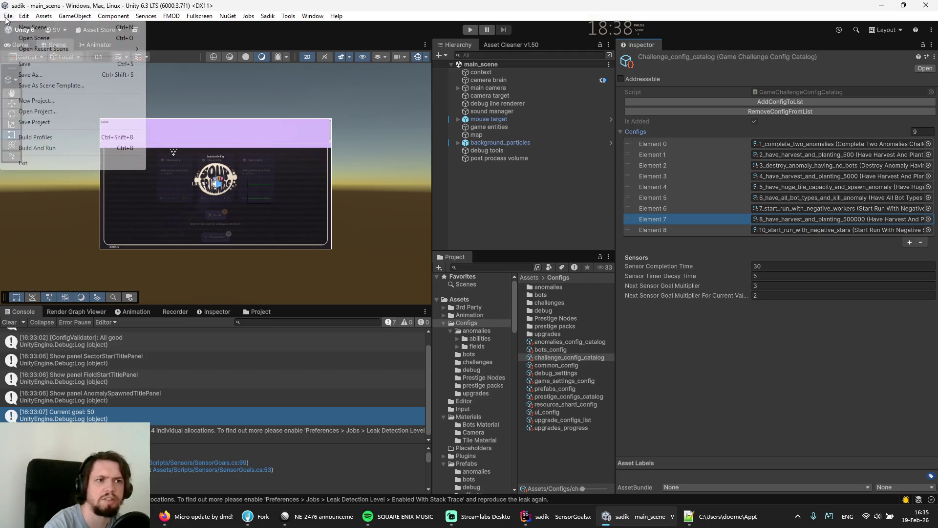
{"action": "key", "text": "Escape"}
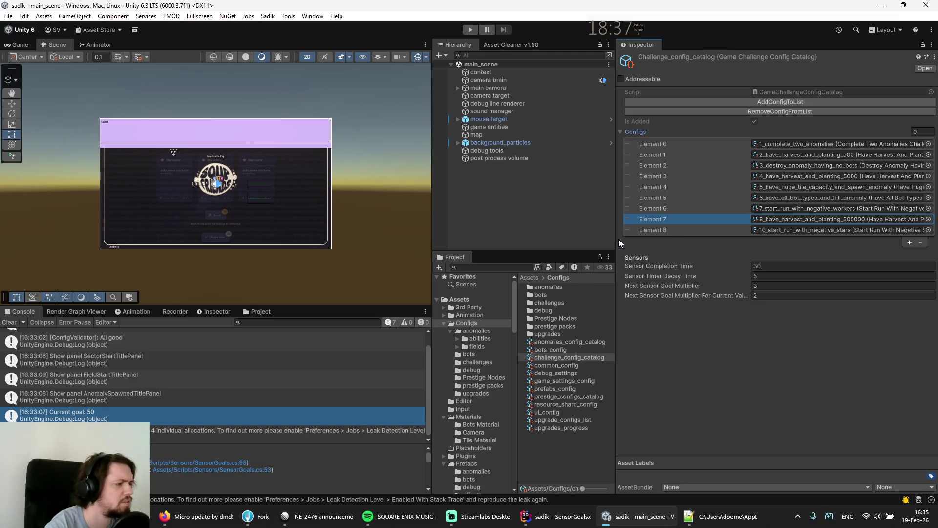
{"action": "left_click", "coordinate": [9, 322]}
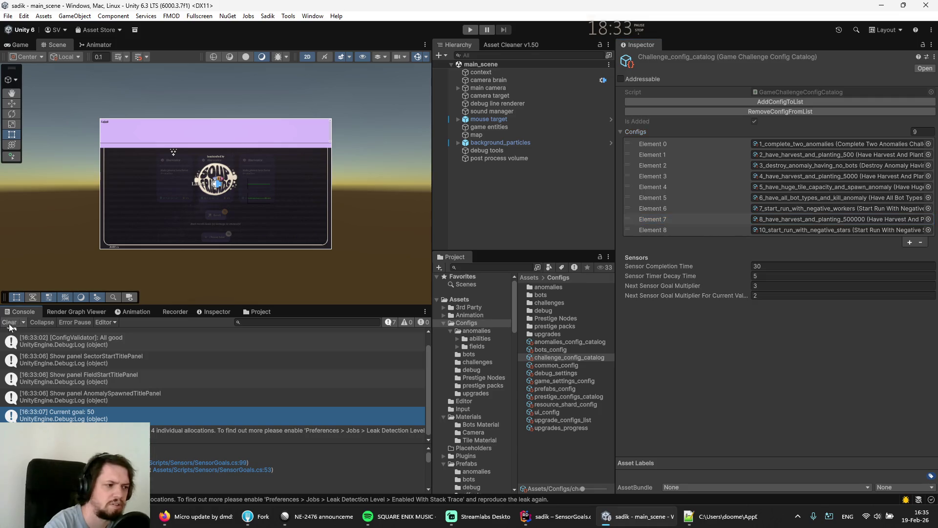
{"action": "left_click", "coordinate": [471, 332]}
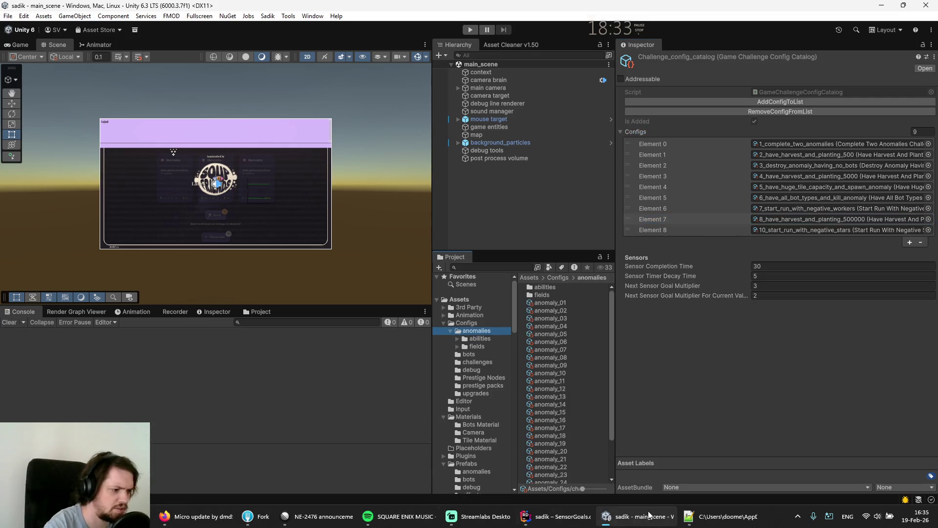
- In Fork, stage the challenge_config_catalog.asset changes and review the staged diffs
{"action": "left_click", "coordinate": [256, 516]}
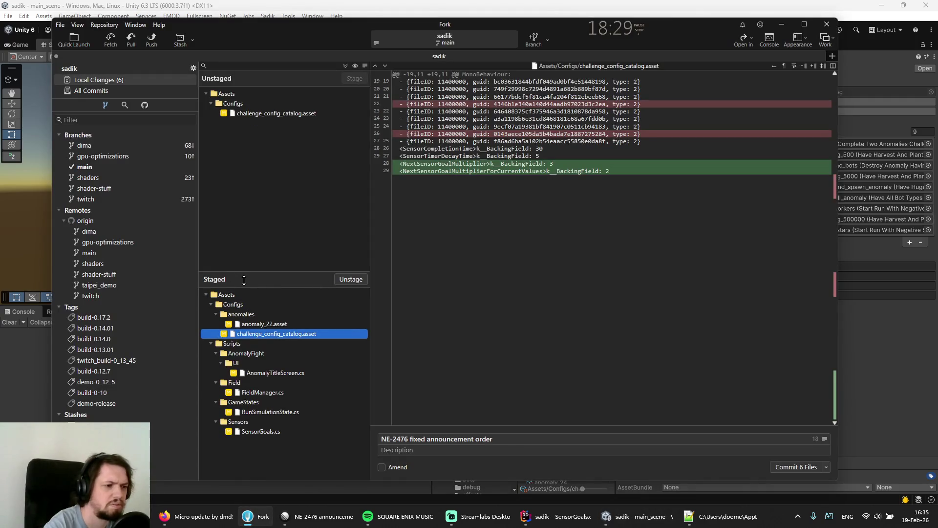
{"action": "left_click", "coordinate": [260, 115]}
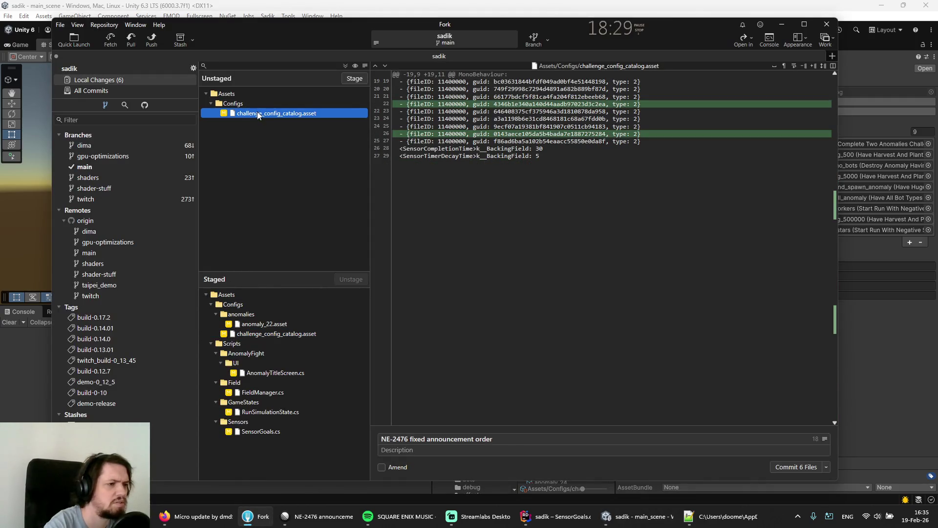
{"action": "left_click", "coordinate": [356, 76]}
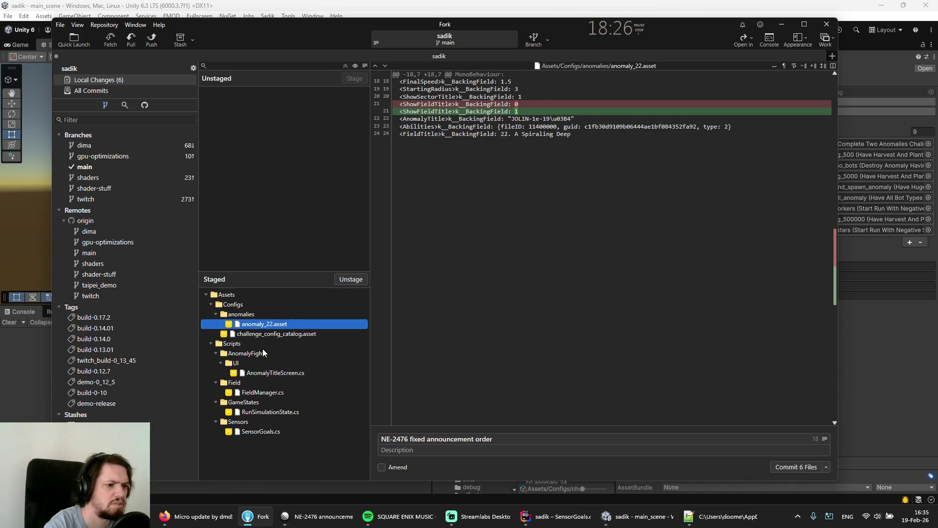
{"action": "left_click", "coordinate": [258, 334]}
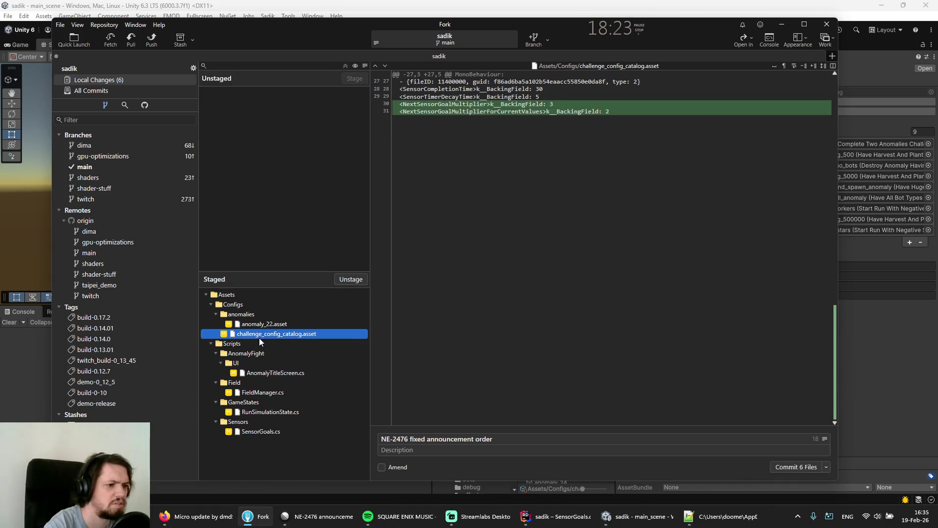
{"action": "left_click", "coordinate": [261, 325]}
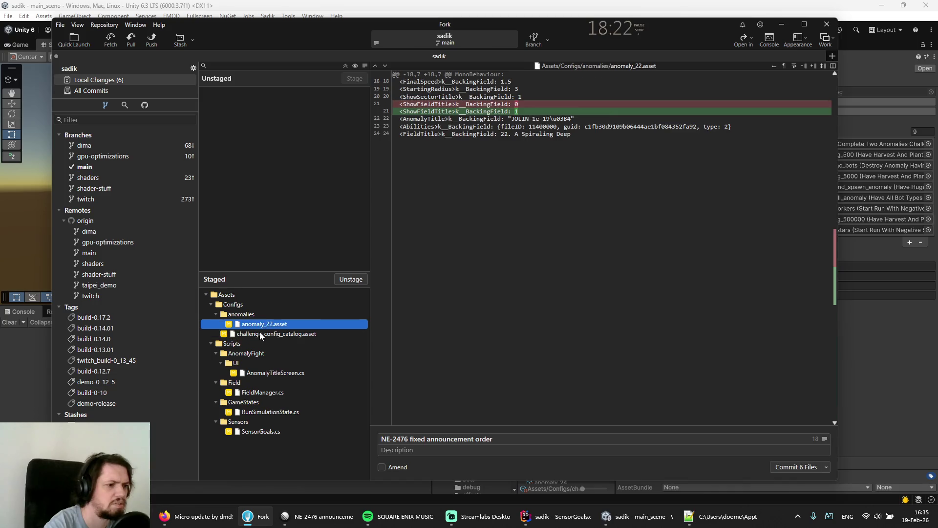
{"action": "left_click", "coordinate": [261, 335]}
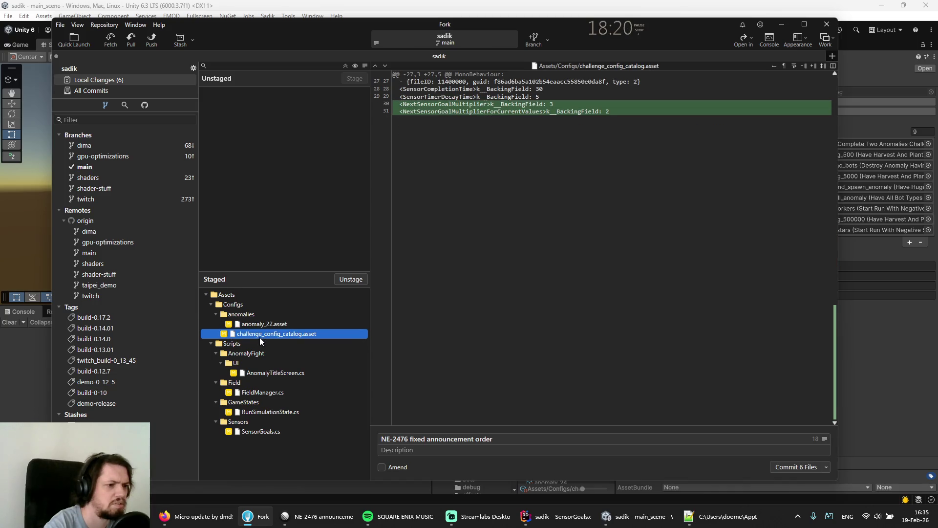
- Unstage anomaly_22.asset and discard its changes, then return to Unity
{"action": "left_click", "coordinate": [261, 325]}
{"action": "left_click", "coordinate": [342, 280]}
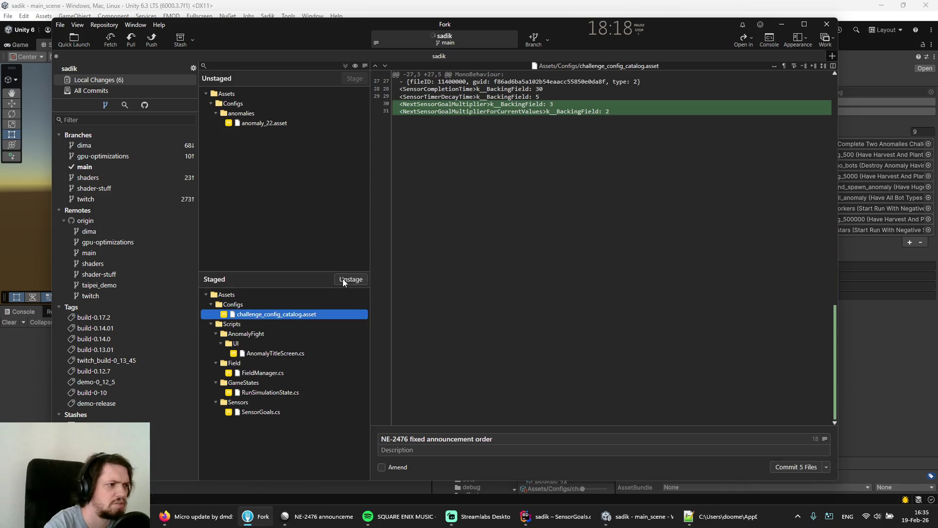
{"action": "left_click", "coordinate": [247, 122]}
{"action": "right_click", "coordinate": [247, 122]}
{"action": "left_click", "coordinate": [278, 203]}
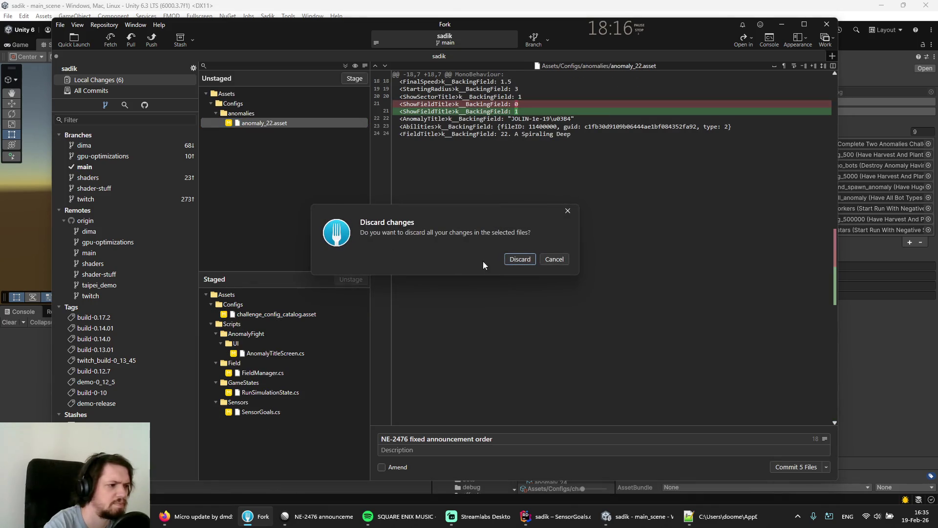
{"action": "left_click", "coordinate": [503, 258]}
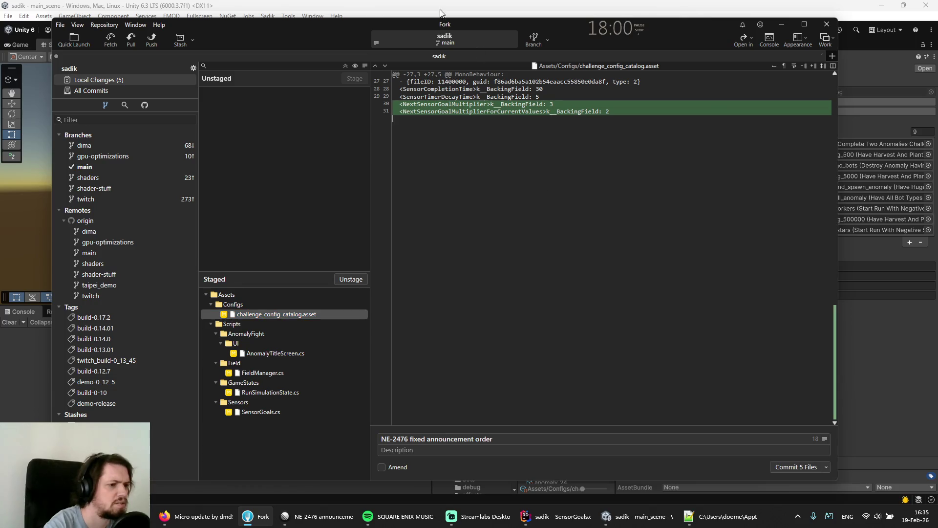
{"action": "key", "text": "alt+Tab"}
- Save the project, reopen the 2_have_harvest_and_planting_500 config, save again, then switch to Fork
{"action": "left_click", "coordinate": [8, 16]}
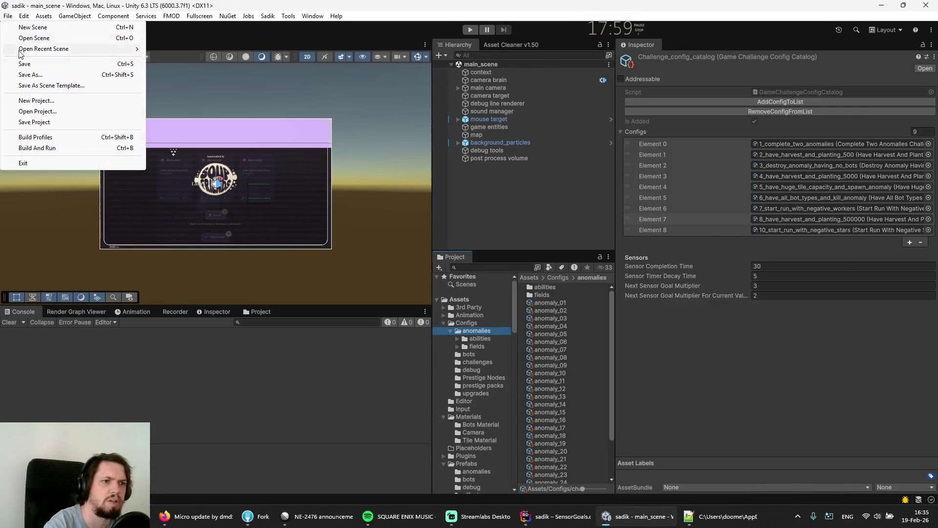
{"action": "left_click", "coordinate": [29, 122]}
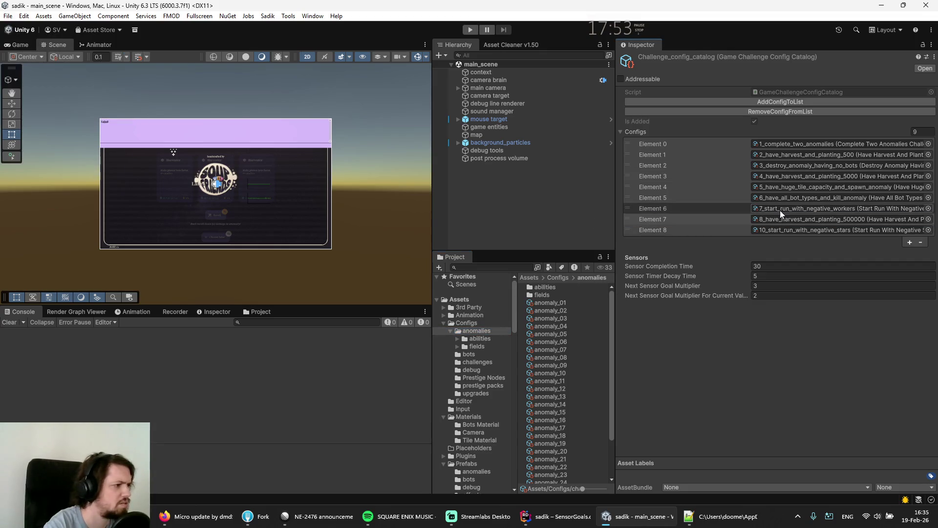
{"action": "left_click", "coordinate": [776, 152]}
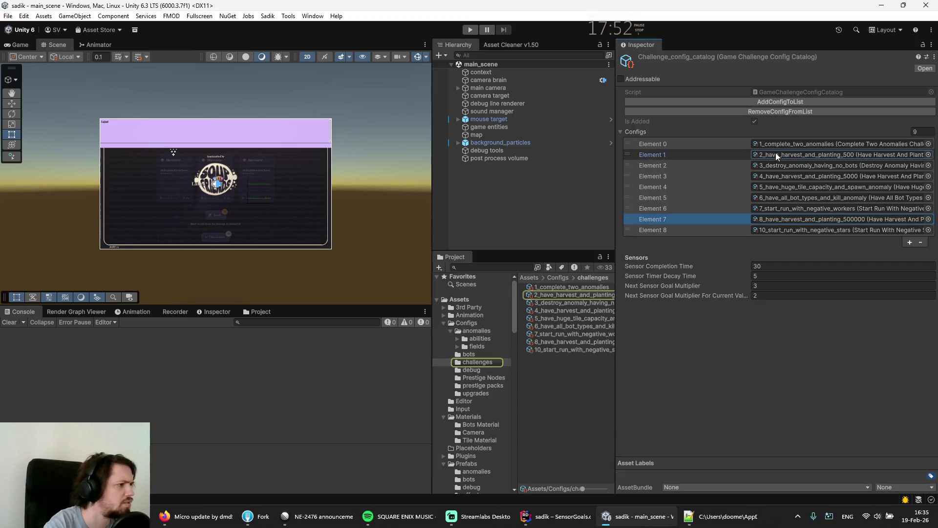
{"action": "left_click", "coordinate": [578, 295]}
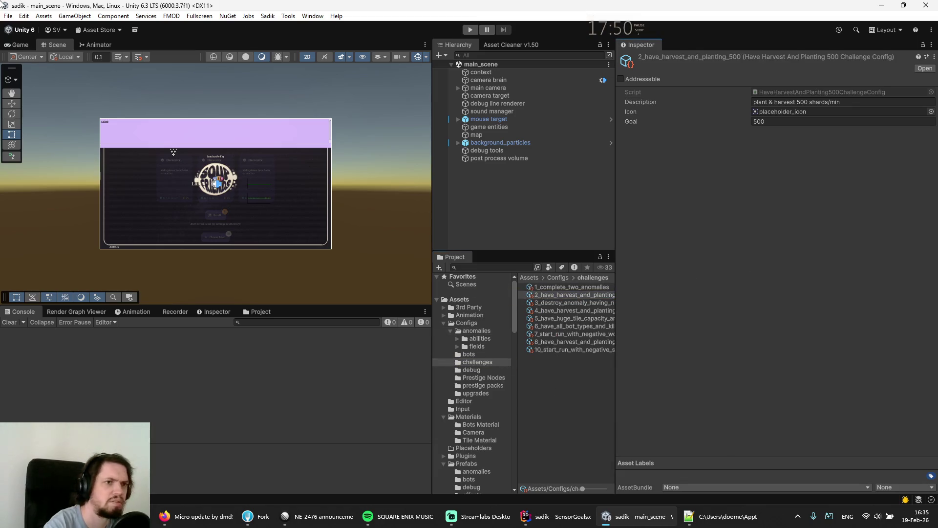
{"action": "left_click", "coordinate": [6, 16]}
{"action": "left_click", "coordinate": [54, 120]}
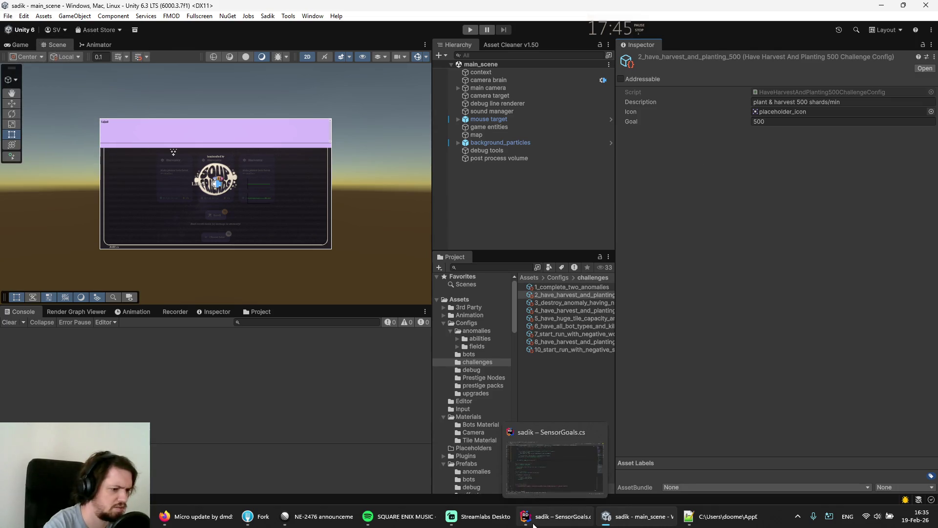
{"action": "left_click", "coordinate": [251, 516]}
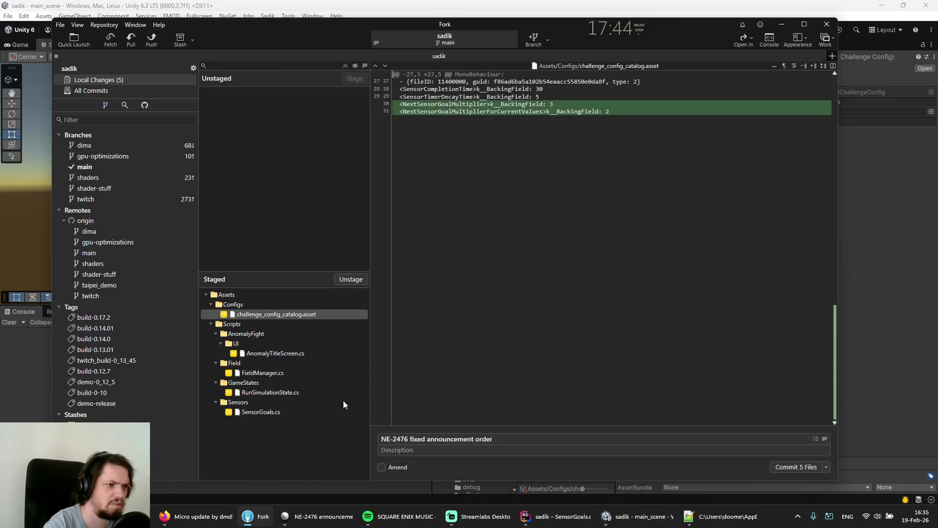
- Commit the staged NE-2476 announcement-order fix and try pushing main, dismissing the rejection
{"action": "left_click", "coordinate": [87, 83]}
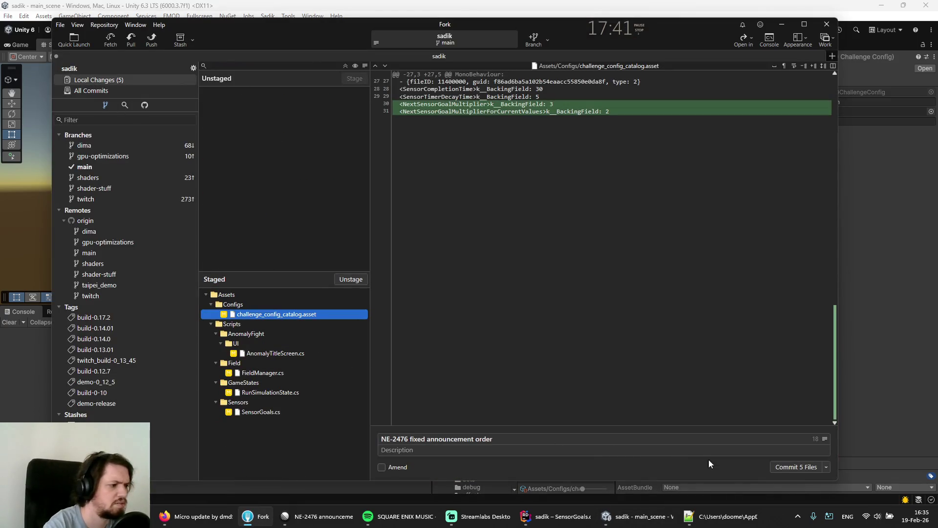
{"action": "left_click", "coordinate": [792, 470]}
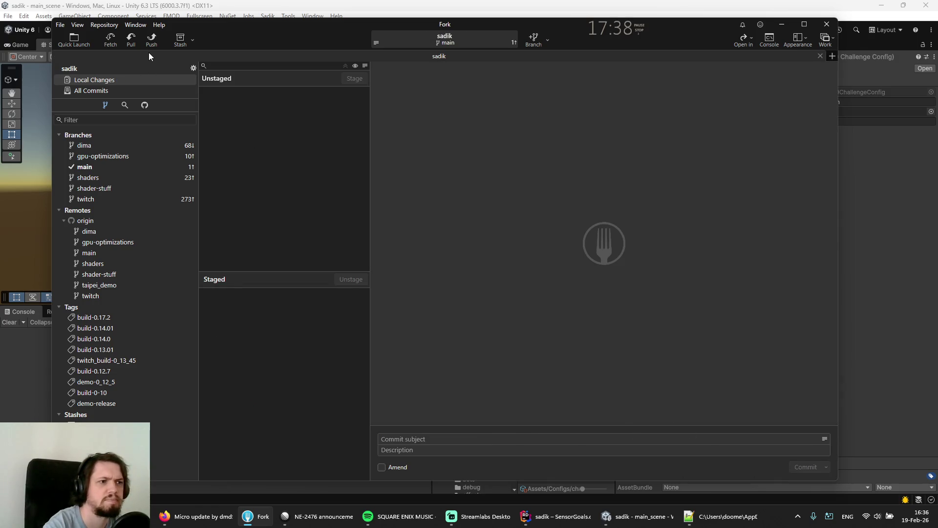
{"action": "left_click", "coordinate": [152, 40]}
{"action": "left_click", "coordinate": [509, 282]}
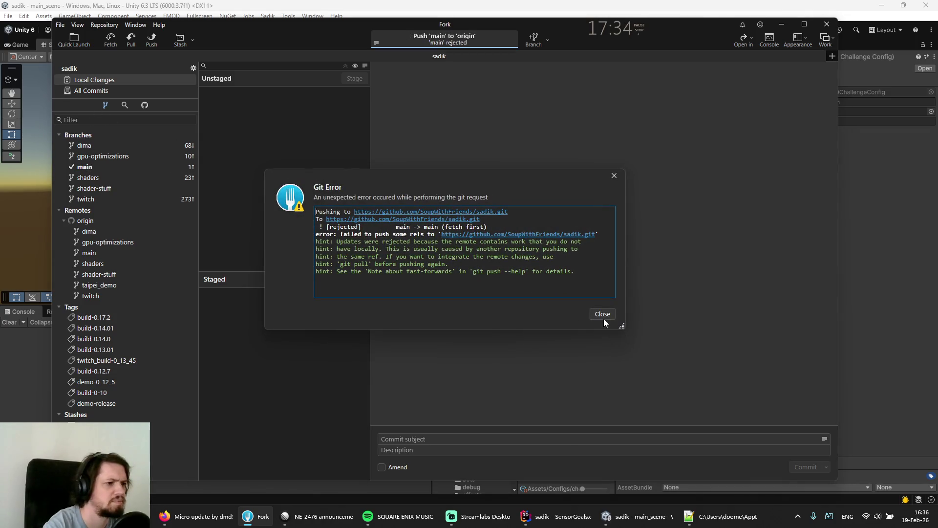
{"action": "left_click", "coordinate": [603, 314]}
- Pull origin/main into local main from the All Commits view
{"action": "left_click", "coordinate": [80, 91]}
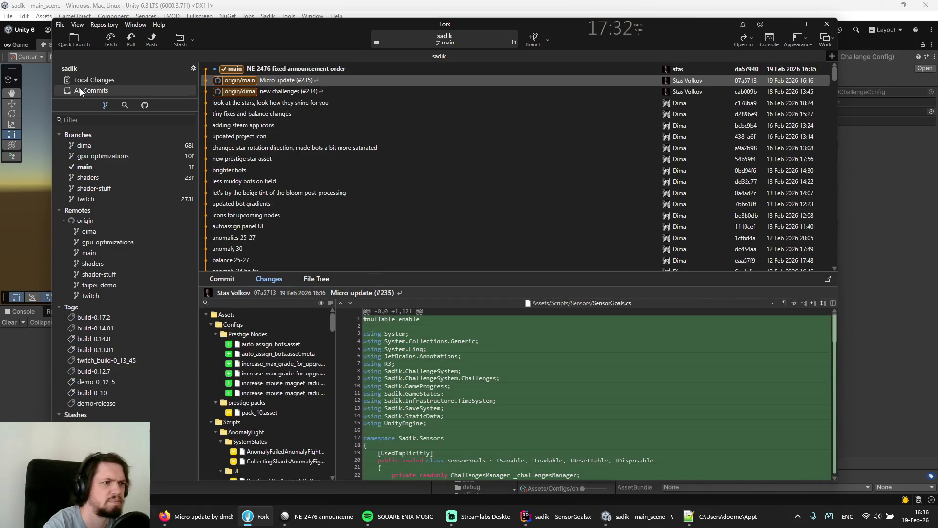
{"action": "left_click", "coordinate": [130, 40]}
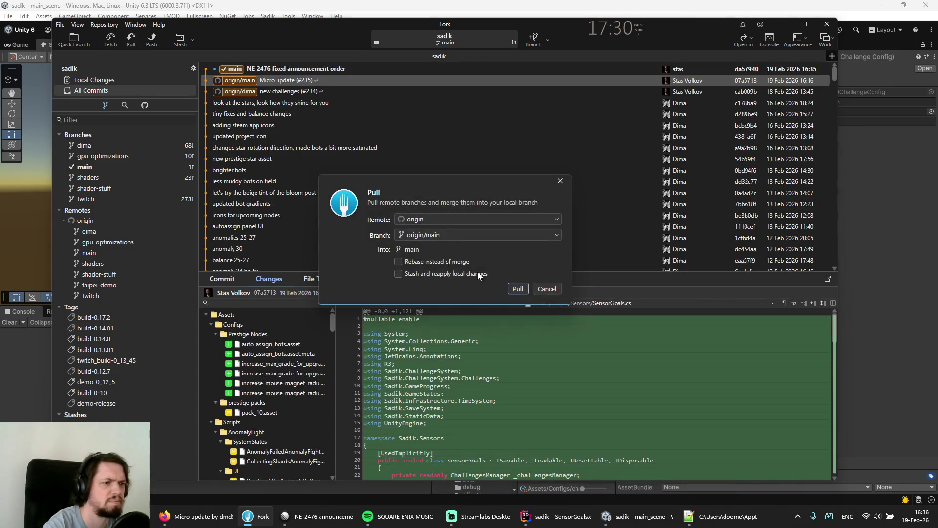
{"action": "left_click", "coordinate": [518, 289]}
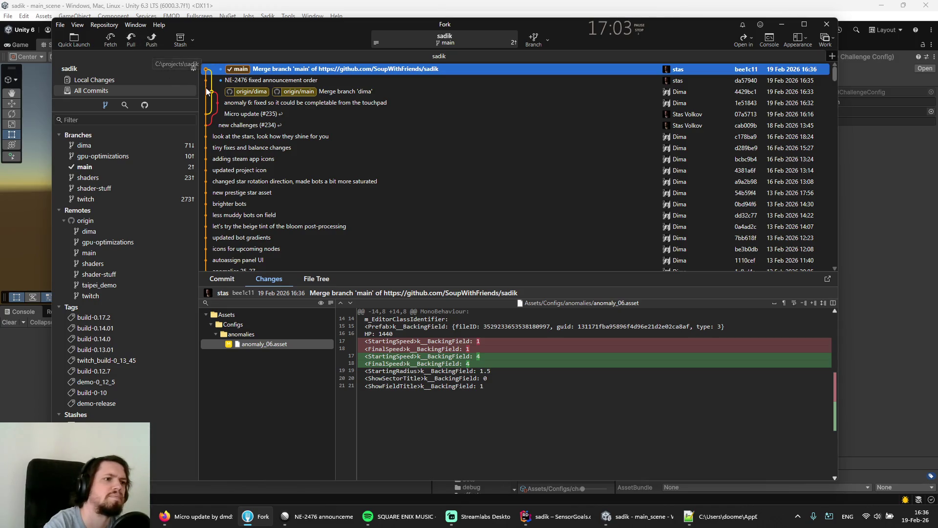
- Mixed-reset main to the Merge branch 'dima' commit, then pull origin/main again
{"action": "right_click", "coordinate": [291, 96]}
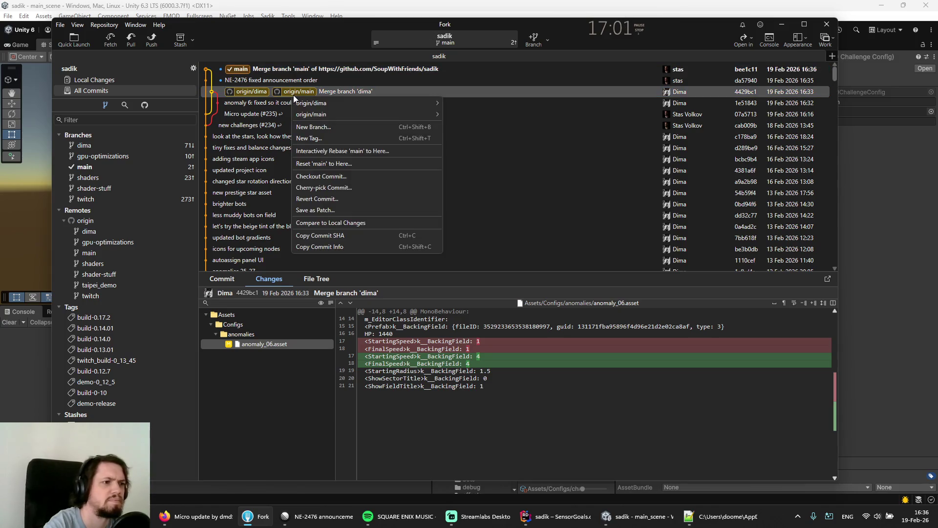
{"action": "left_click", "coordinate": [306, 166]}
{"action": "left_click", "coordinate": [403, 258]}
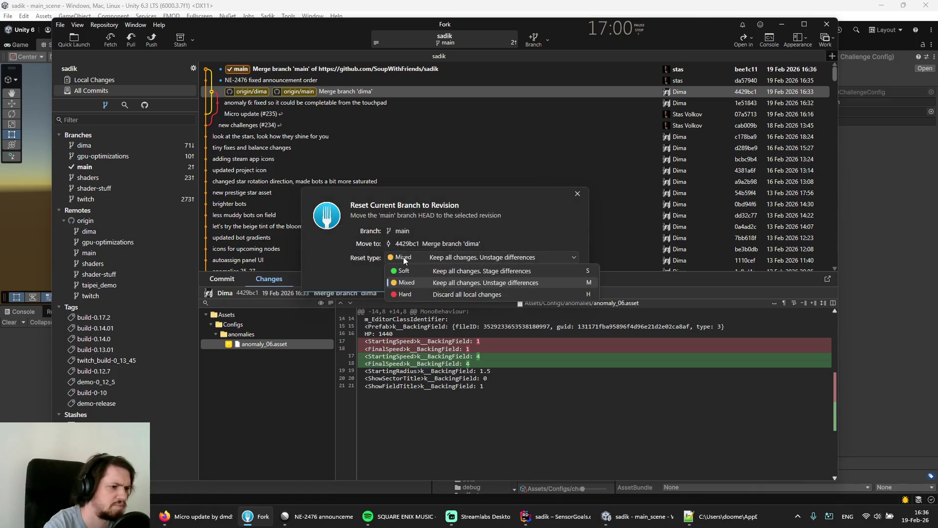
{"action": "left_click", "coordinate": [403, 257]}
{"action": "left_click", "coordinate": [523, 279]}
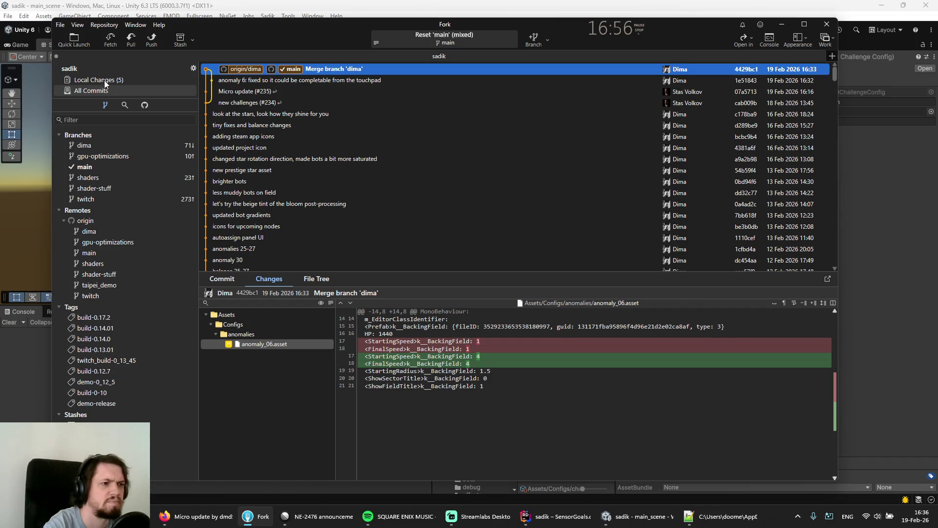
{"action": "left_click", "coordinate": [130, 39]}
{"action": "left_click", "coordinate": [515, 289]}
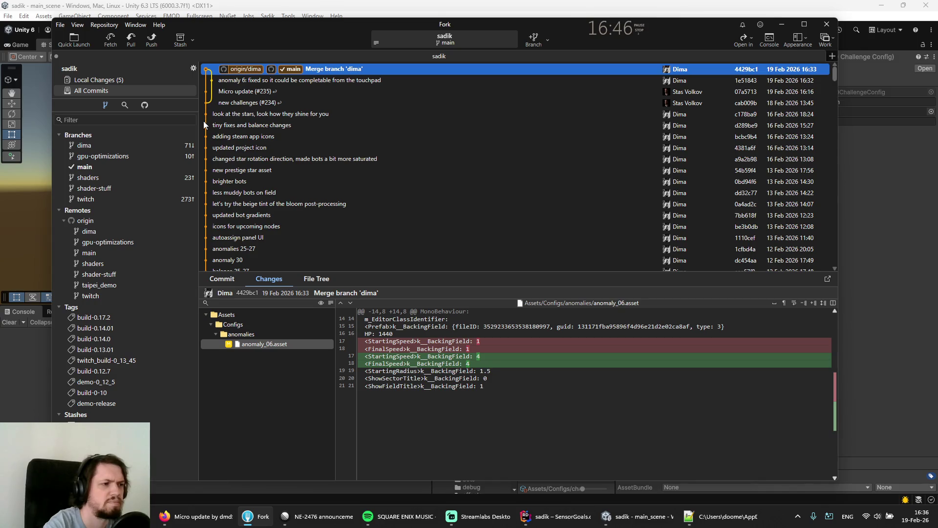
- Stage all five changed files in the Assets folder of Local Changes
{"action": "left_click", "coordinate": [97, 78]}
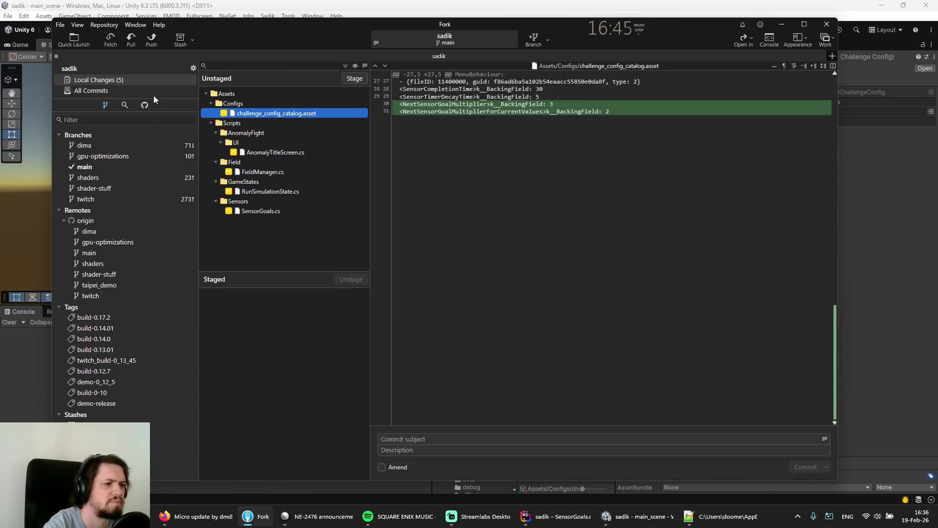
{"action": "left_click", "coordinate": [225, 94]}
{"action": "left_click", "coordinate": [350, 78]}
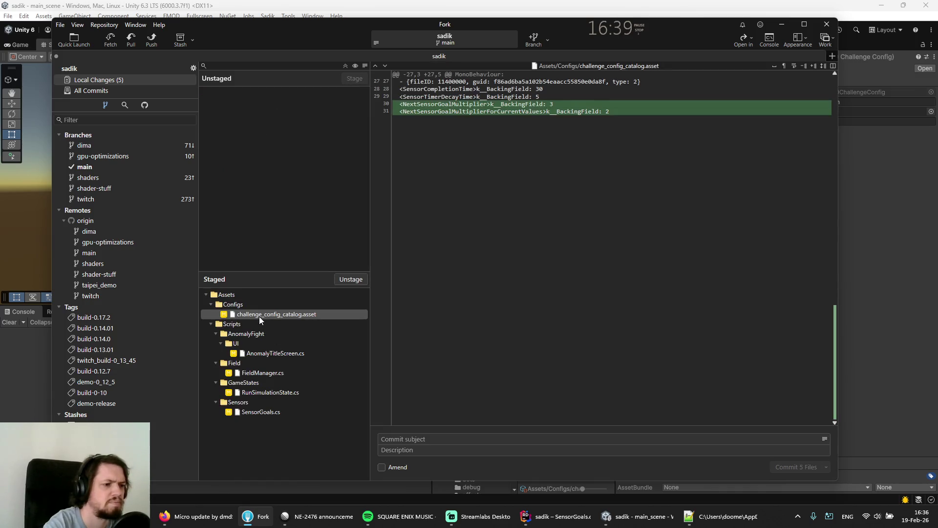
- Save the Unity project and reselect the 2_have_harvest_and_planting_500 challenge config
{"action": "key", "text": "alt+Tab"}
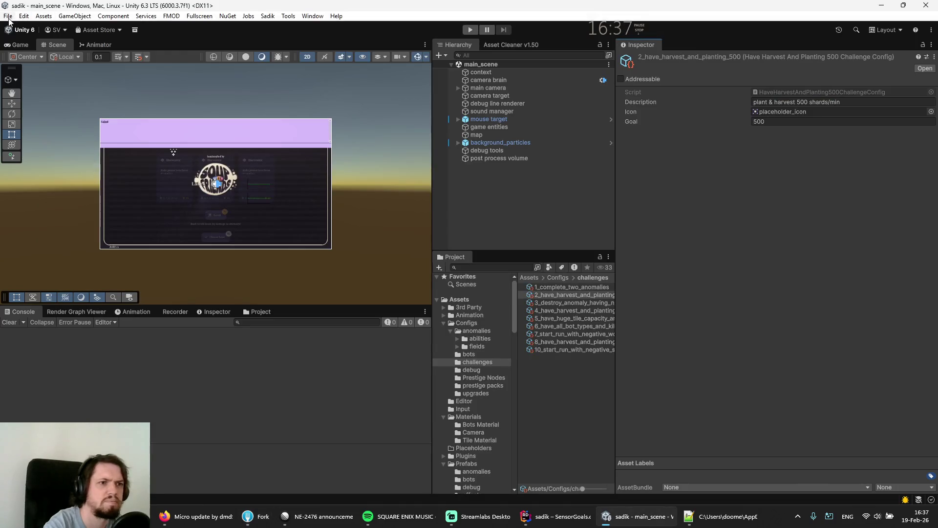
{"action": "left_click", "coordinate": [8, 16]}
{"action": "left_click", "coordinate": [36, 122]}
{"action": "left_click", "coordinate": [558, 304]}
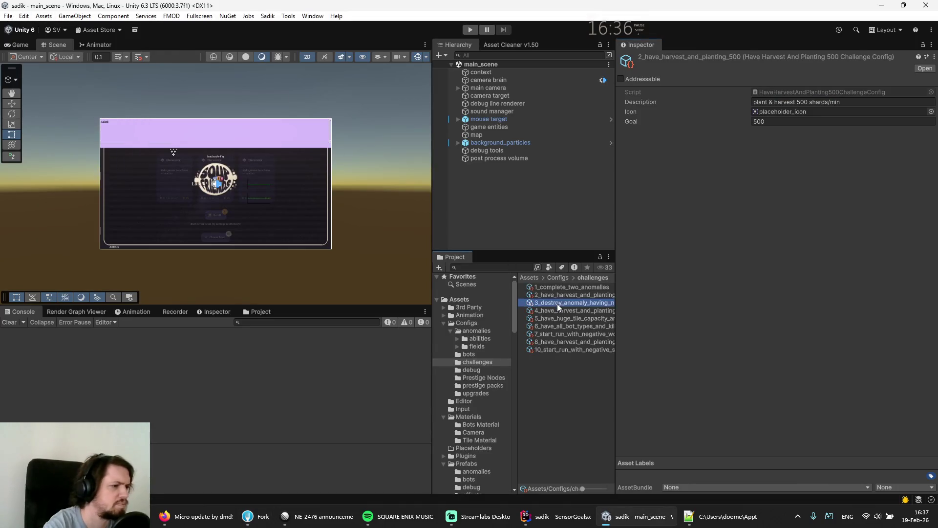
{"action": "left_click", "coordinate": [553, 295]}
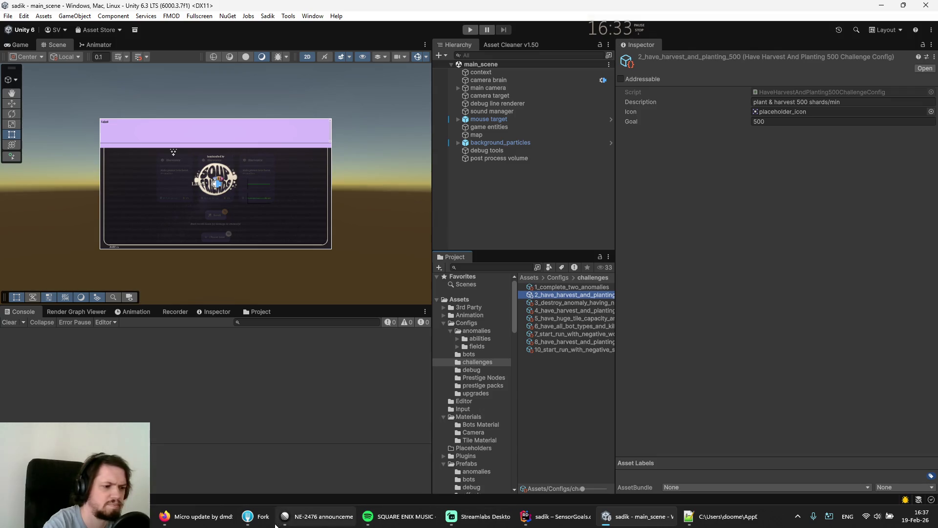
- Commit the five staged files as 'NE-2476 fixed announcer order', pasting the issue ID from Linear
{"action": "left_click", "coordinate": [259, 522]}
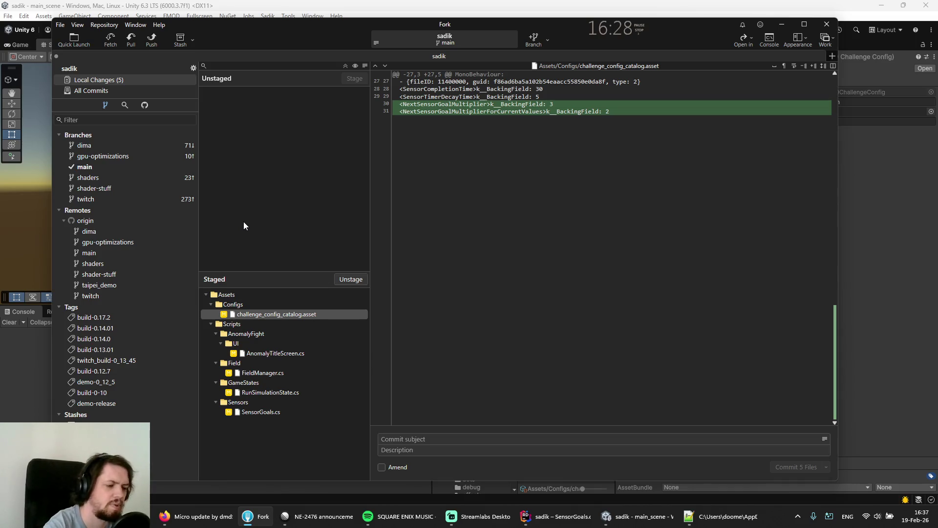
{"action": "left_click", "coordinate": [318, 516]}
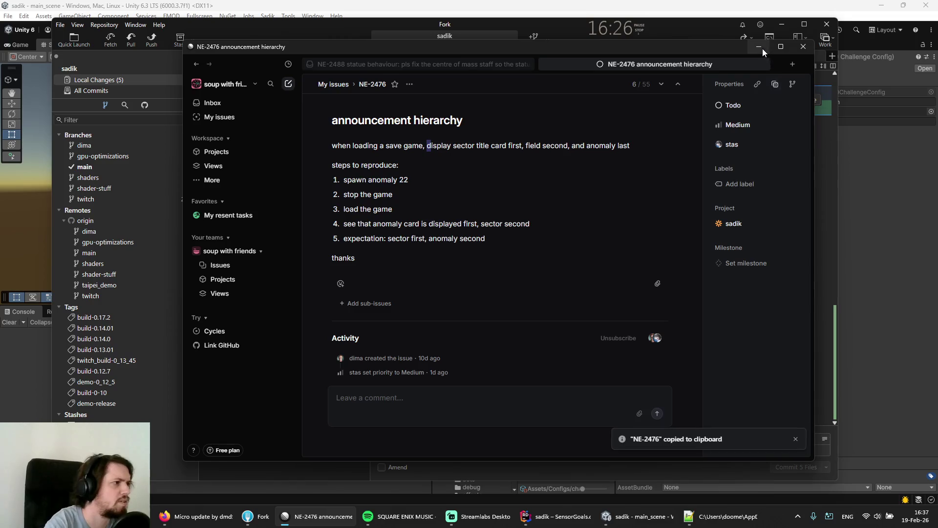
{"action": "key", "text": "alt+Tab"}
{"action": "type", "text": "NE-2476"}
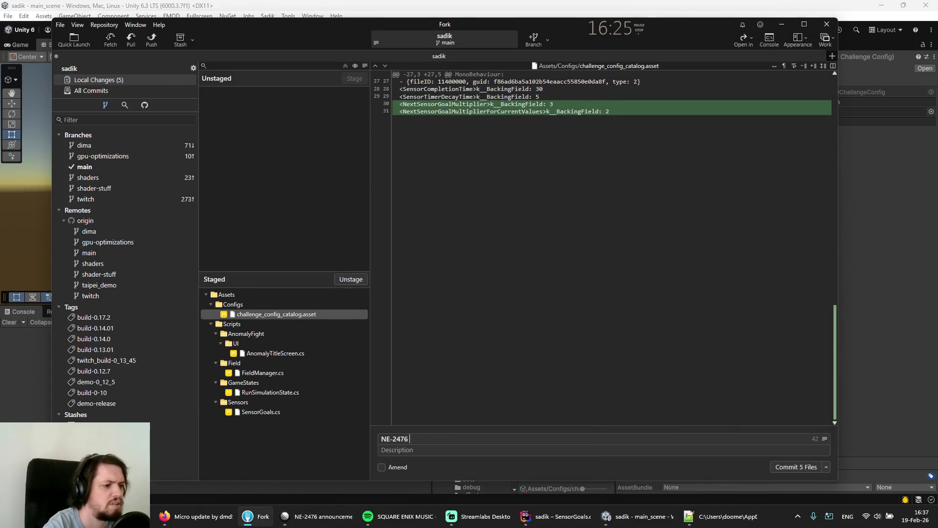
{"action": "type", "text": "fixed ann"}
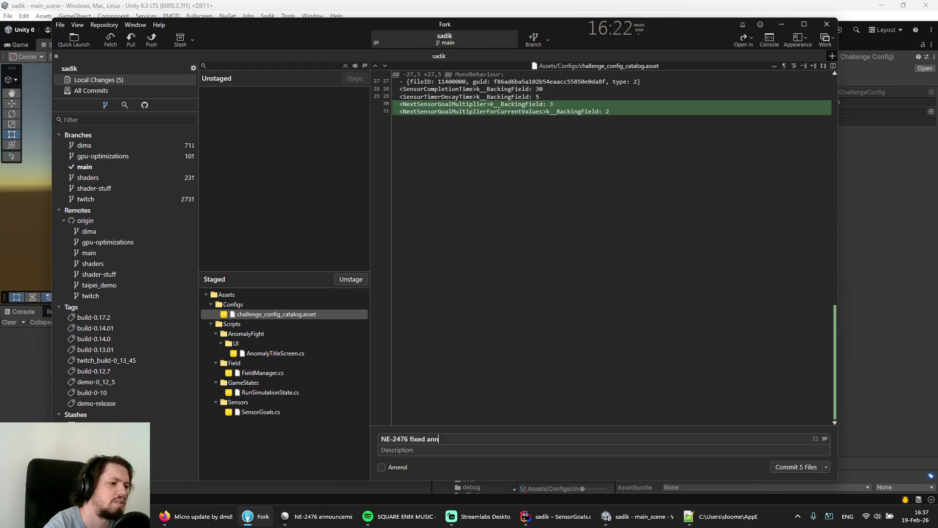
{"action": "type", "text": "ouncer "}
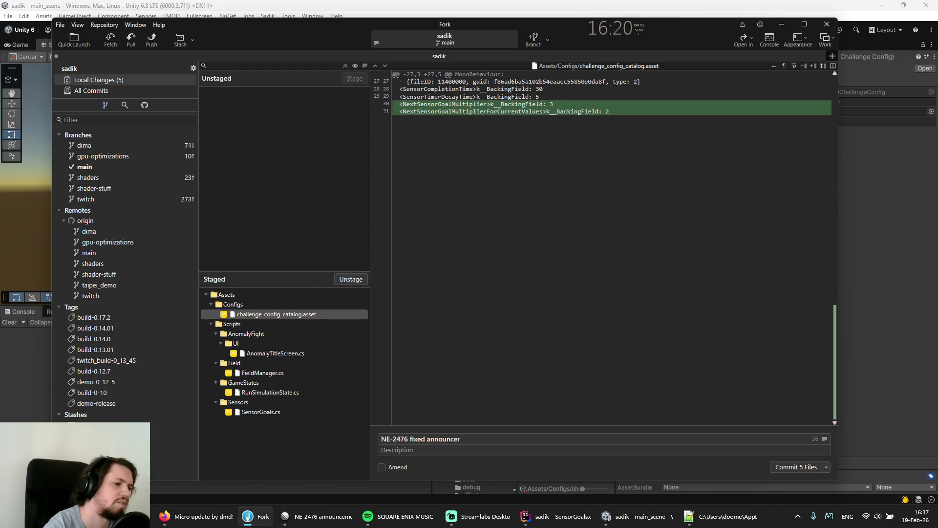
{"action": "type", "text": "orde"}
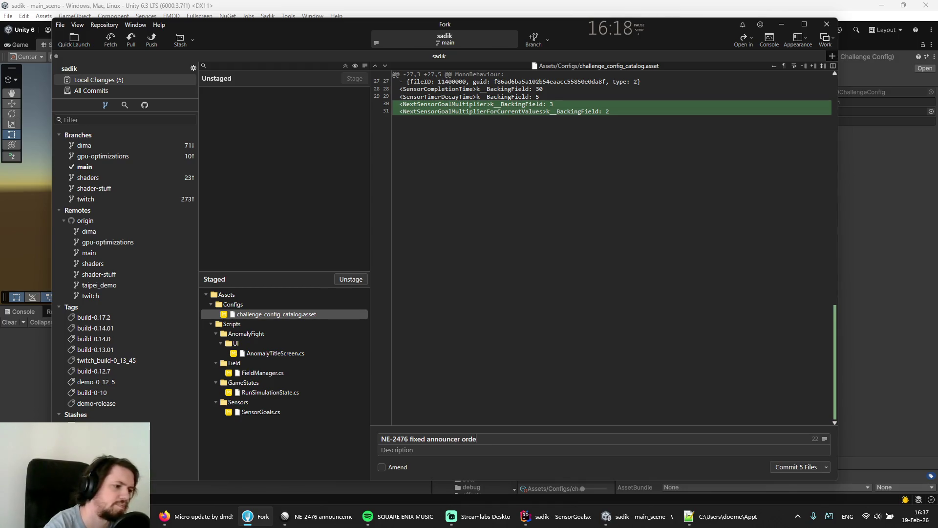
{"action": "type", "text": "r"}
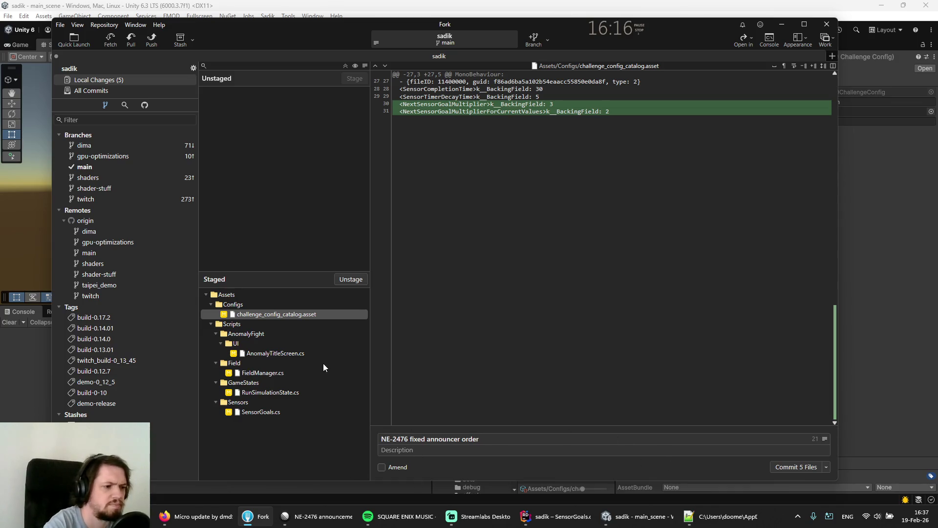
{"action": "left_click", "coordinate": [783, 468]}
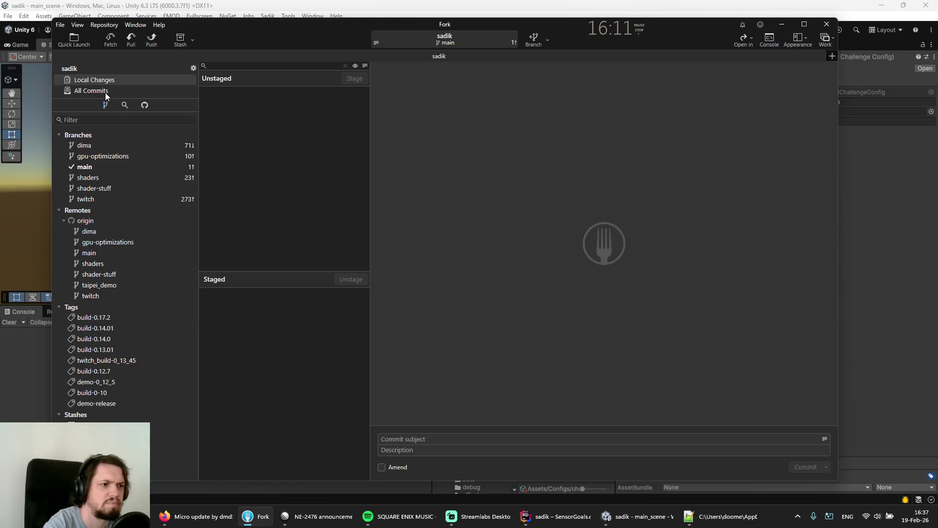
- Select the new NE-2476 commit under All Commits and push main to origin
{"action": "left_click", "coordinate": [91, 90]}
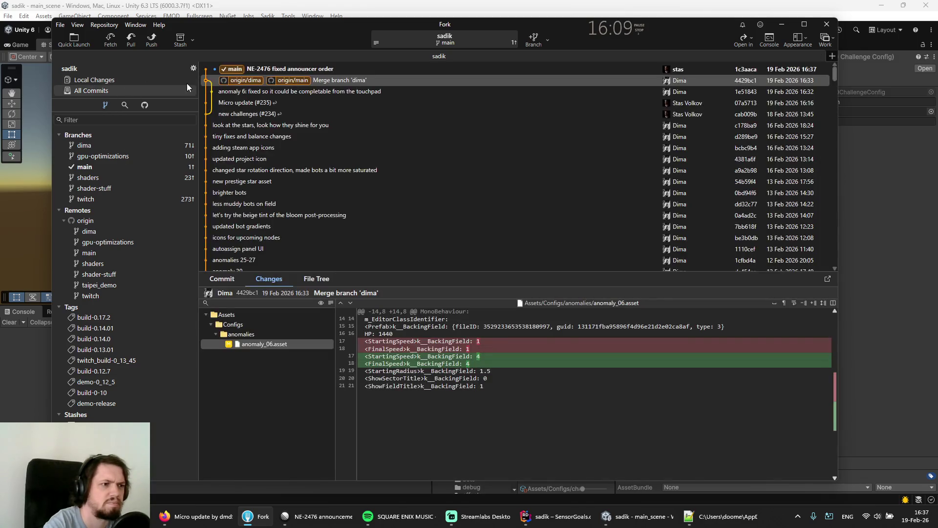
{"action": "left_click", "coordinate": [268, 69]}
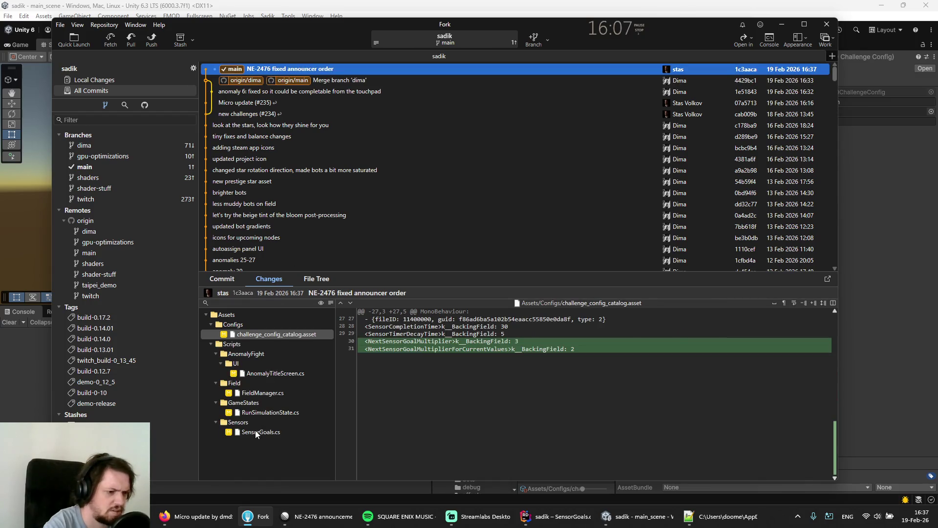
{"action": "left_click", "coordinate": [151, 38]}
{"action": "left_click", "coordinate": [509, 283]}
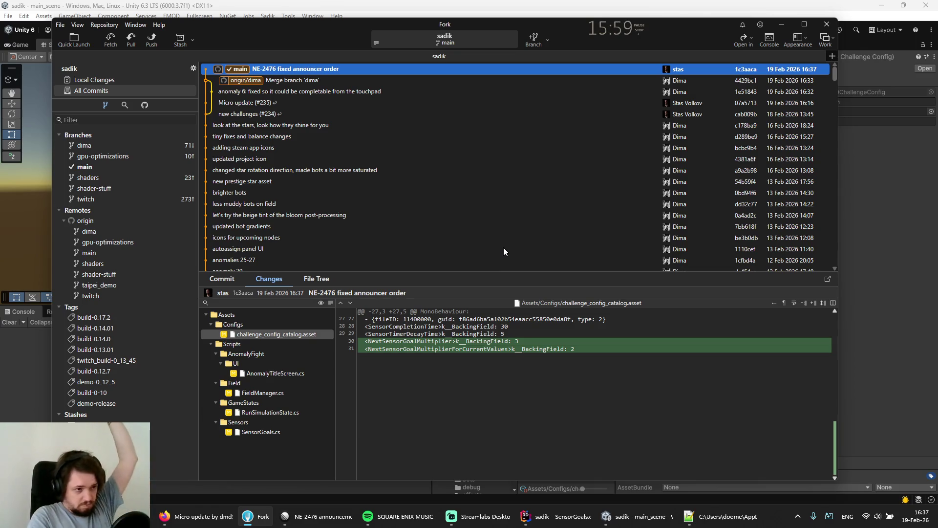
- Change NE-2476's status from Todo to Done, then go to the My issues Assigned list
{"action": "left_click", "coordinate": [318, 517]}
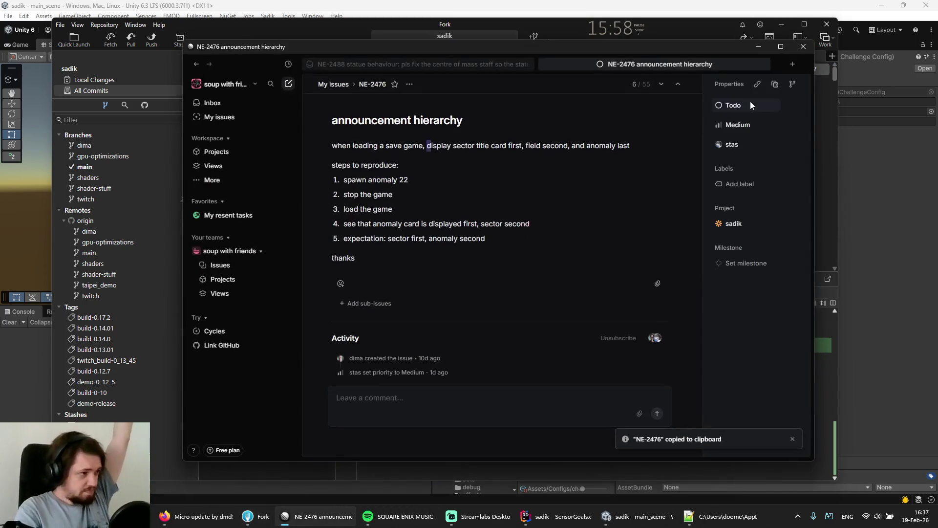
{"action": "left_click", "coordinate": [735, 107]}
{"action": "left_click", "coordinate": [720, 254]}
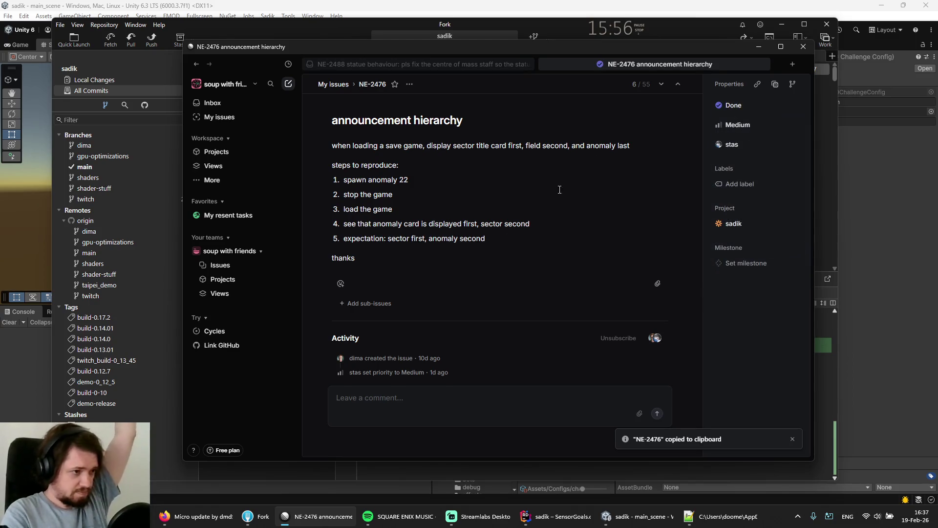
{"action": "left_click", "coordinate": [759, 46]}
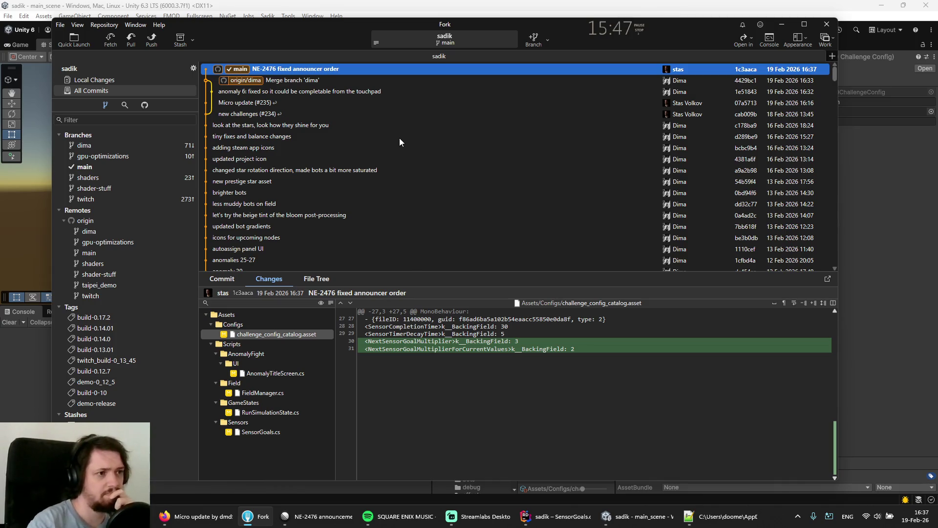
{"action": "left_click", "coordinate": [318, 516]}
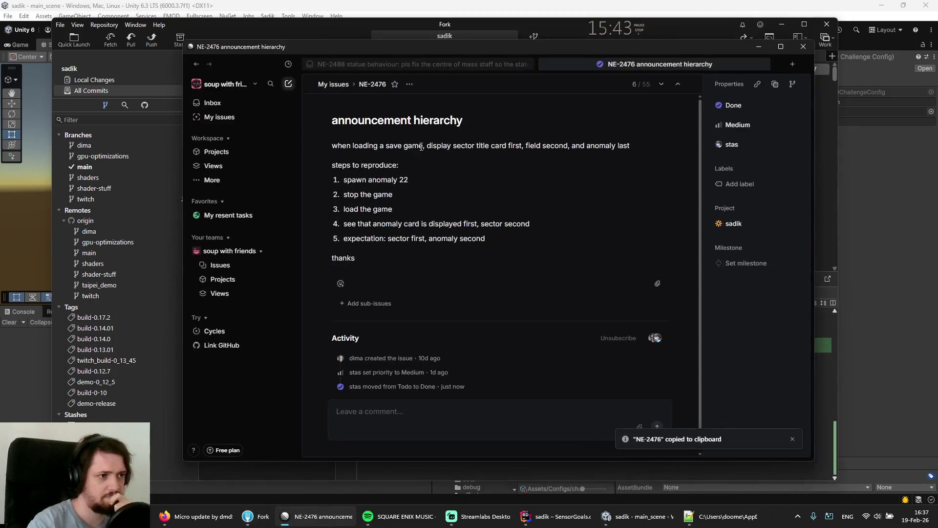
{"action": "left_click", "coordinate": [214, 118]}
- Scroll the Assigned list and open NE-2487 about dynamic regen values in the anomaly ability
{"action": "scroll", "coordinate": [352, 165], "scroll_direction": "down", "scroll_amount": 5}
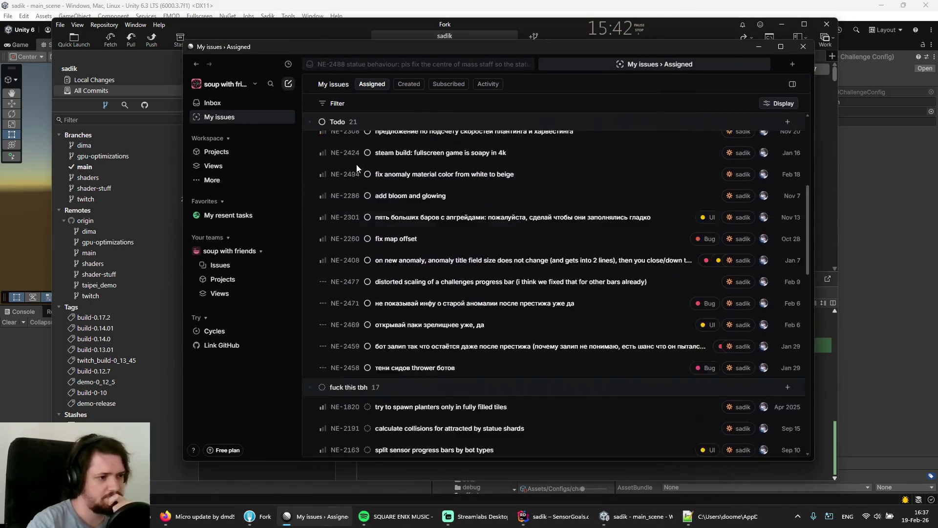
{"action": "scroll", "coordinate": [351, 153], "scroll_direction": "up", "scroll_amount": 10}
{"action": "scroll", "coordinate": [351, 152], "scroll_direction": "down", "scroll_amount": 4}
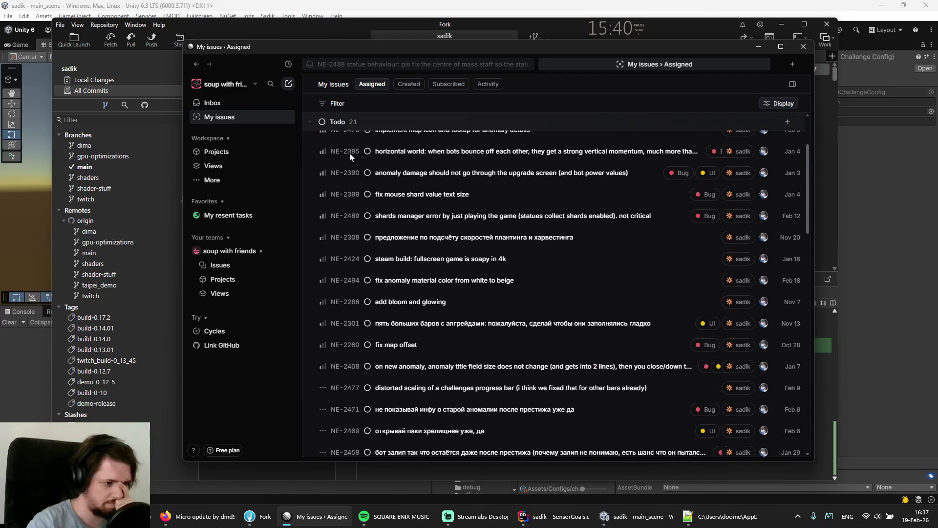
{"action": "scroll", "coordinate": [350, 154], "scroll_direction": "up", "scroll_amount": 4}
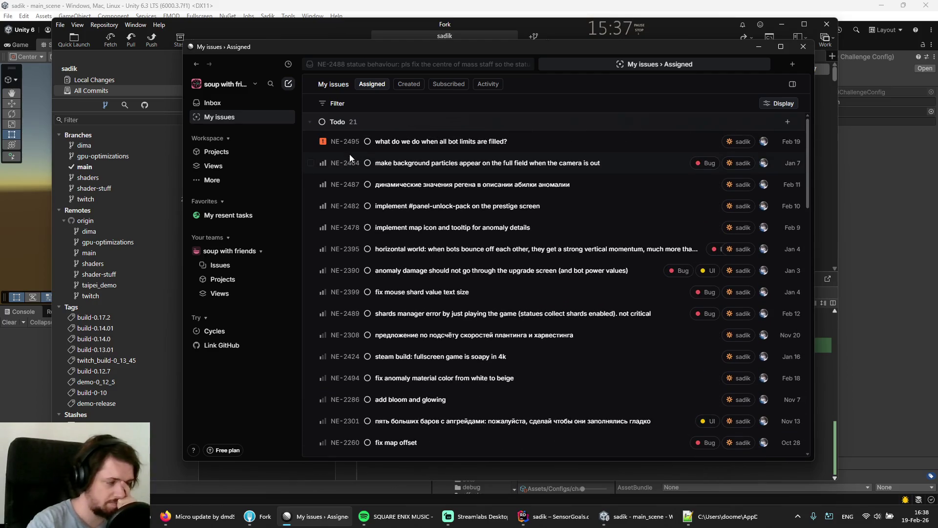
{"action": "left_click", "coordinate": [391, 182]}
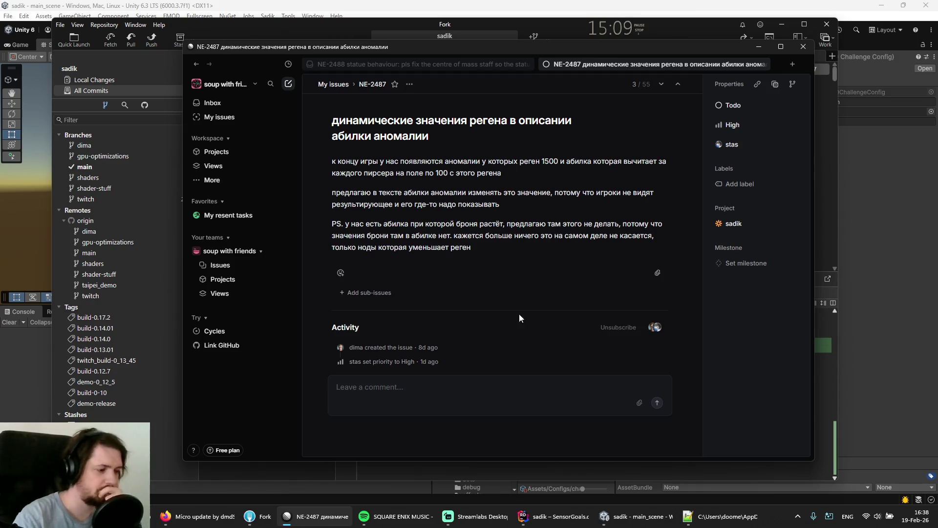
- Close all editor tabs and open the RegenerateHPAnomalyAbility class via the 'anorege' class search
{"action": "left_click", "coordinate": [550, 523]}
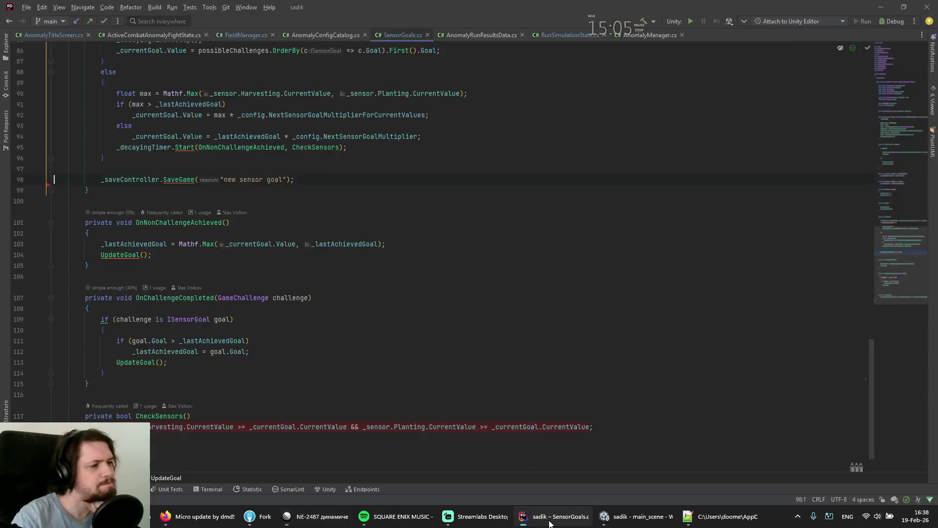
{"action": "left_click", "coordinate": [519, 362]}
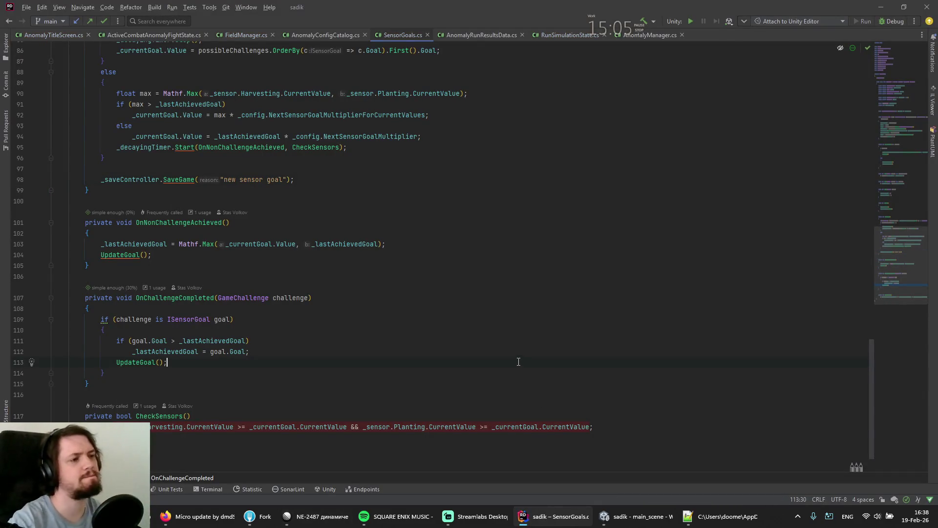
{"action": "key", "text": "ctrl+shift+F4"}
{"action": "key", "text": "ctrl+n"}
{"action": "type", "text": "anorege"}
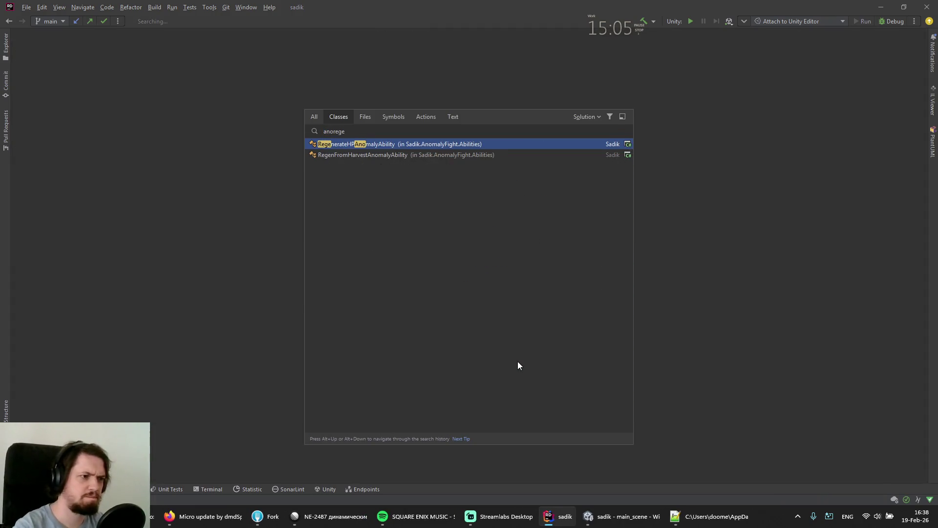
{"action": "key", "text": "Return"}
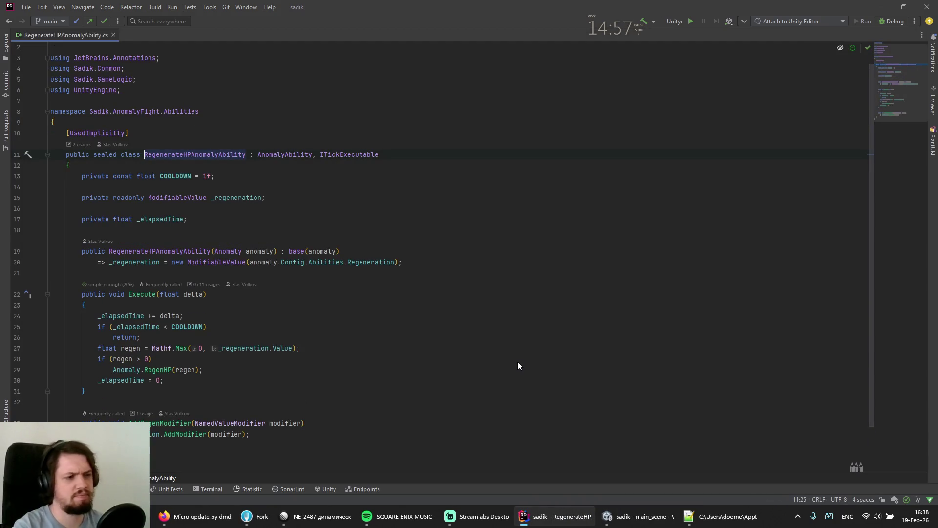
- Inspect the regeneration field on line 15, then bring up the NE-2487 issue again
{"action": "key", "text": "Down"}
{"action": "key", "text": "Down"}
{"action": "key", "text": "Down"}
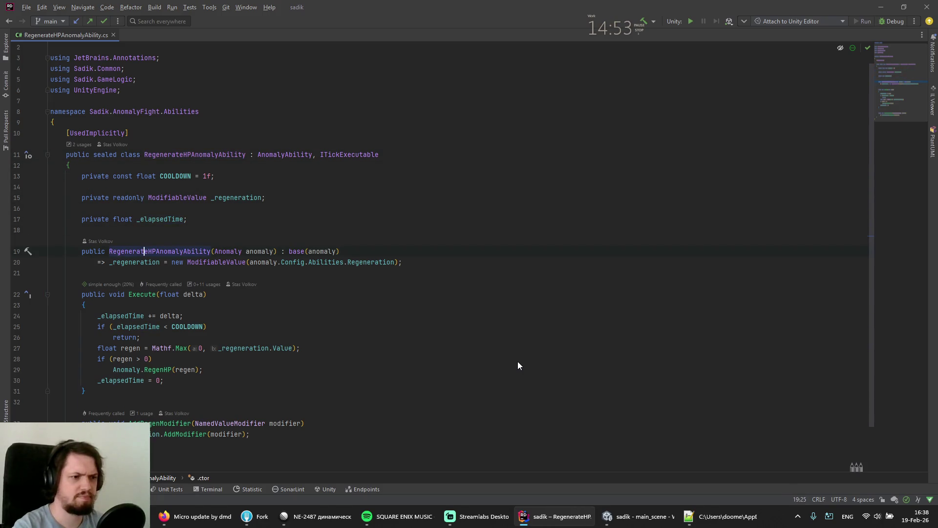
{"action": "key", "text": "Up"}
{"action": "key", "text": "Up"}
{"action": "key", "text": "Up"}
{"action": "key", "text": "Home"}
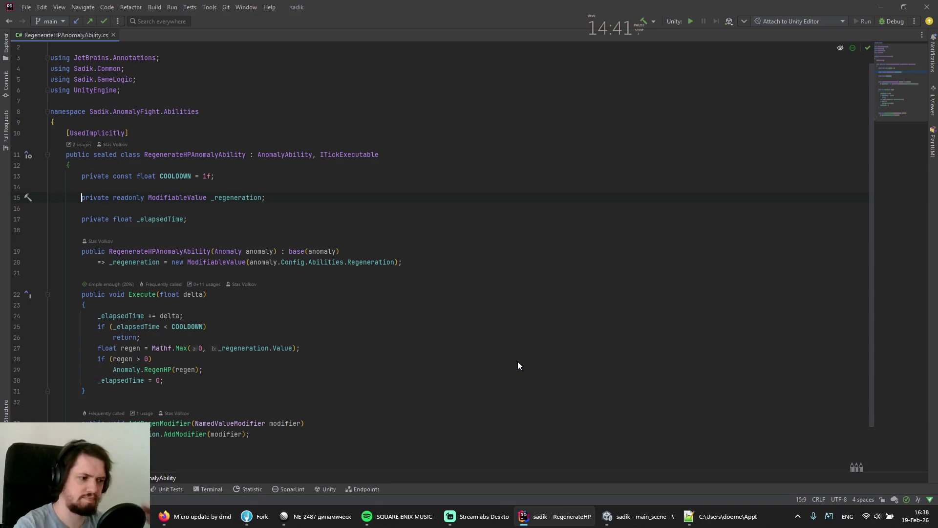
{"action": "left_click", "coordinate": [316, 520]}
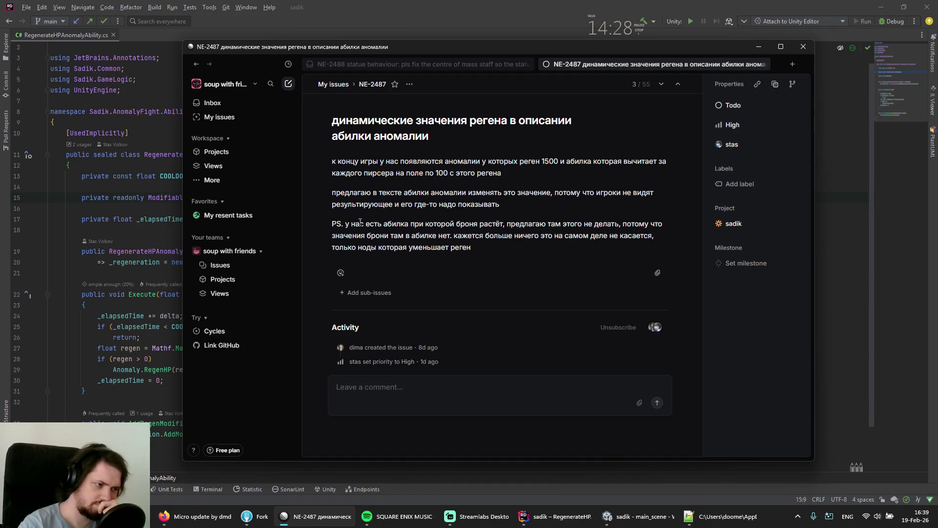
- Reread the NE-2487 description against the regen code, then go back to My issues
{"action": "left_click", "coordinate": [360, 223]}
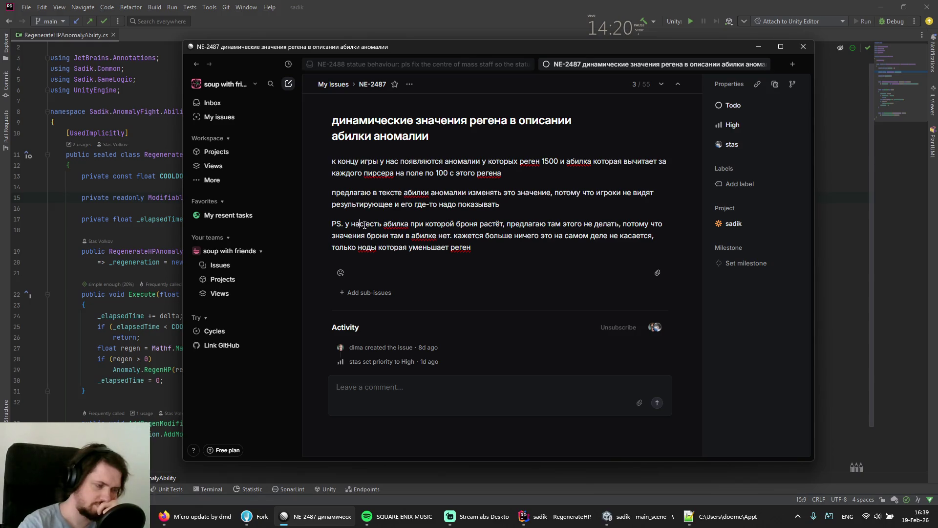
{"action": "left_click", "coordinate": [178, 137]}
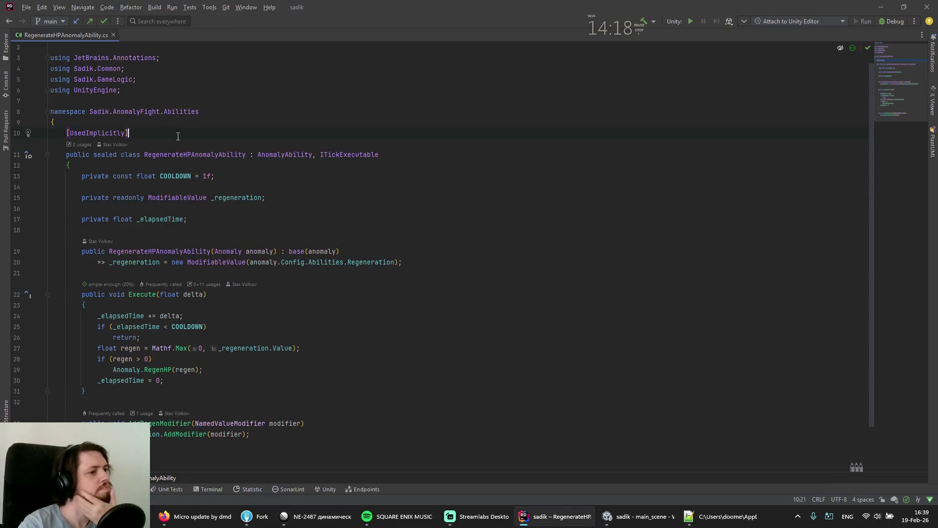
{"action": "left_click", "coordinate": [318, 517]}
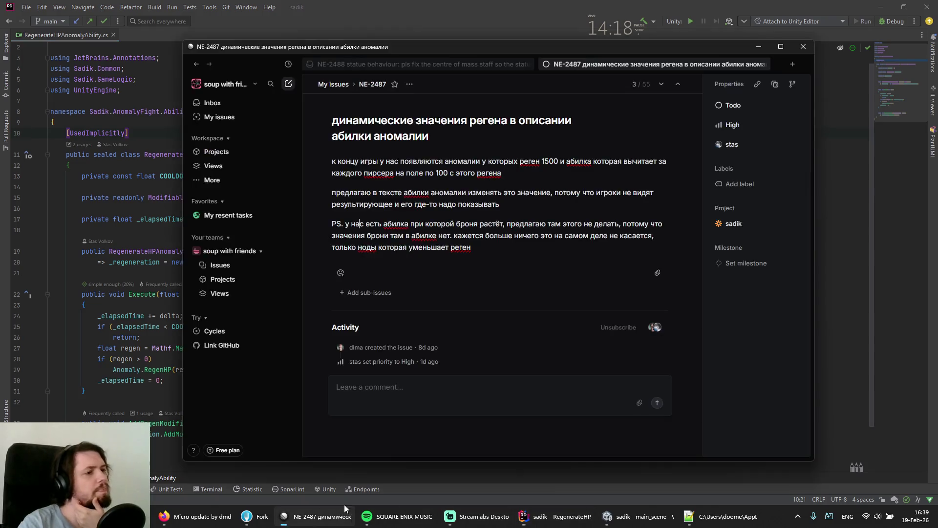
{"action": "left_click", "coordinate": [227, 119]}
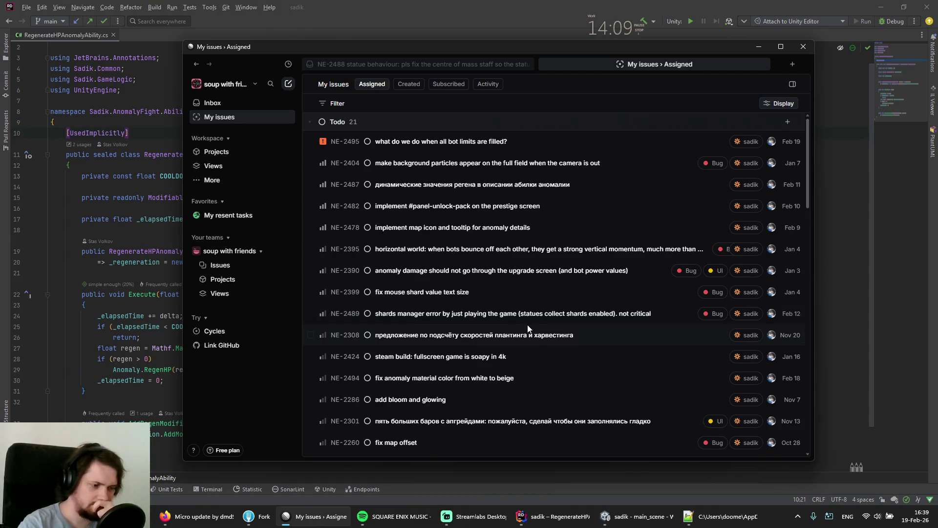
{"action": "scroll", "coordinate": [526, 327], "scroll_direction": "down", "scroll_amount": 1}
{"action": "scroll", "coordinate": [527, 324], "scroll_direction": "down", "scroll_amount": 1}
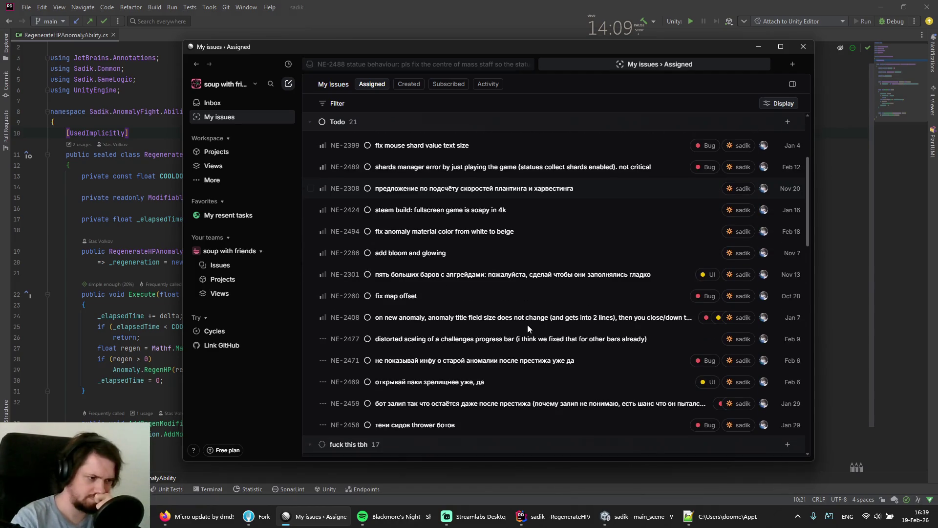
{"action": "scroll", "coordinate": [527, 325], "scroll_direction": "up", "scroll_amount": 3}
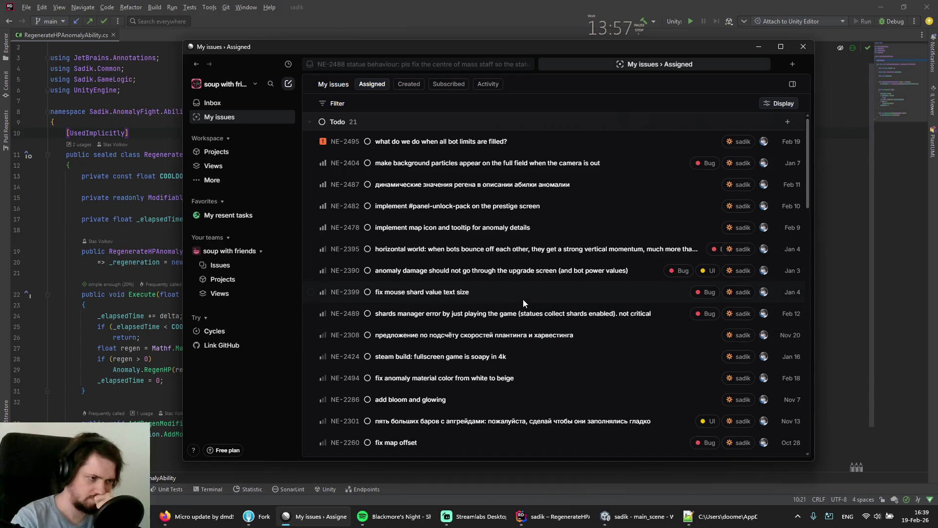
{"action": "left_click", "coordinate": [475, 207]}
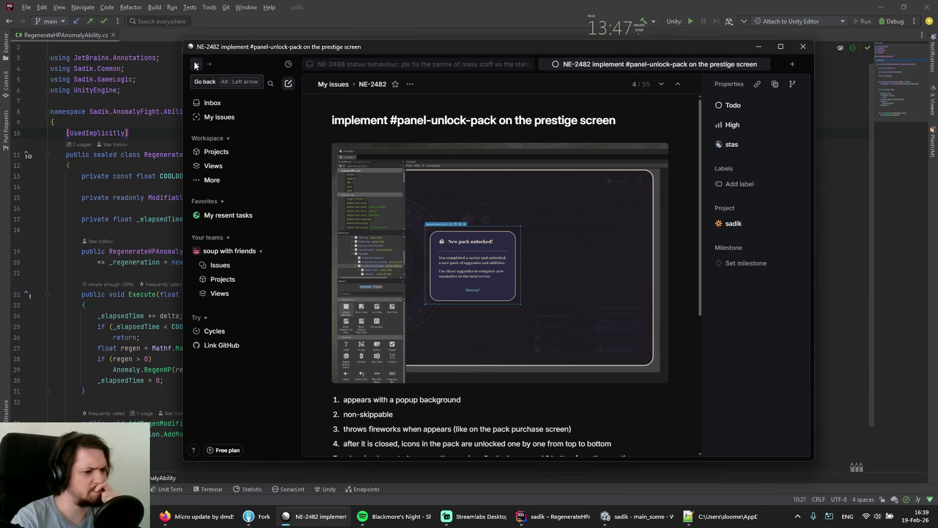
{"action": "scroll", "coordinate": [408, 247], "scroll_direction": "down", "scroll_amount": 1}
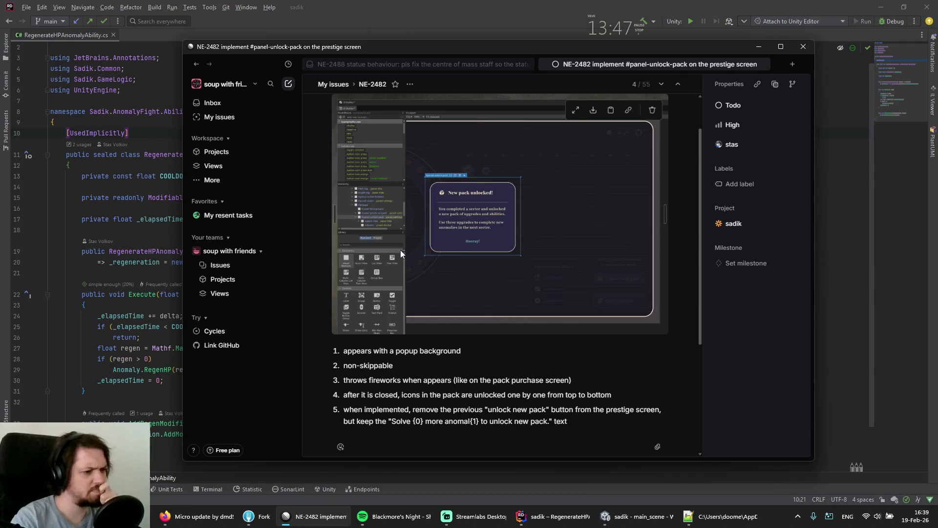
{"action": "left_click", "coordinate": [196, 64]}
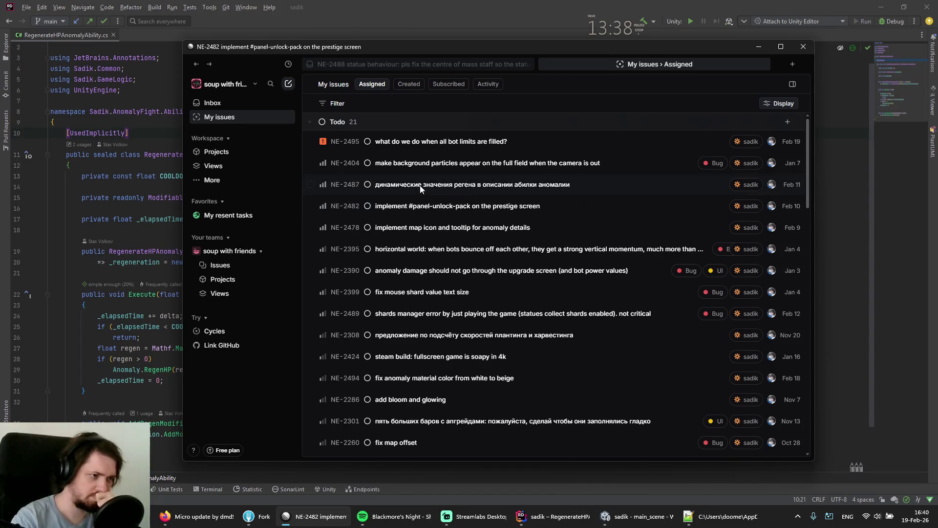
{"action": "scroll", "coordinate": [404, 187], "scroll_direction": "down", "scroll_amount": 4}
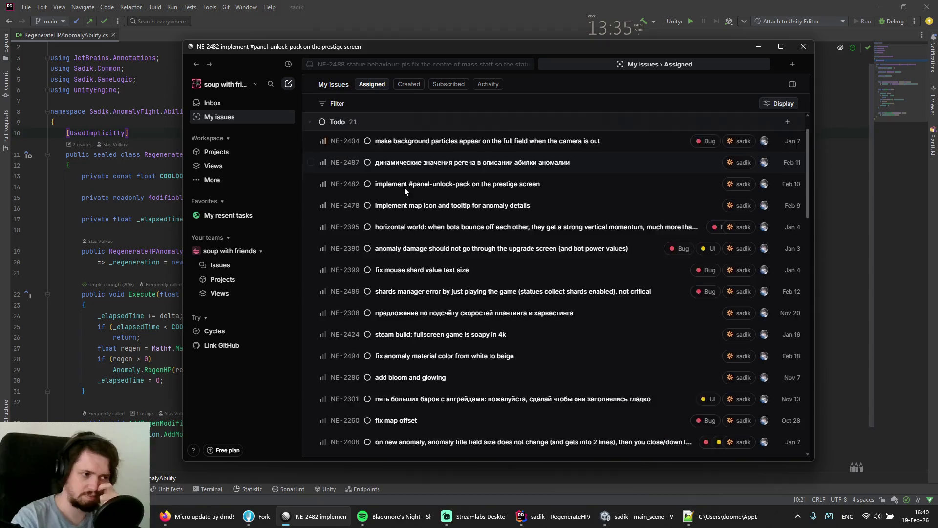
{"action": "scroll", "coordinate": [406, 191], "scroll_direction": "down", "scroll_amount": 2}
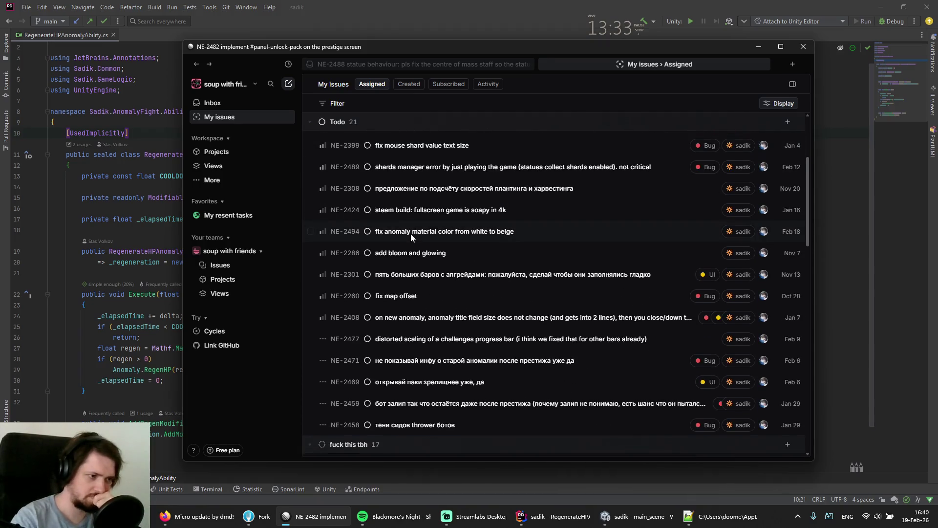